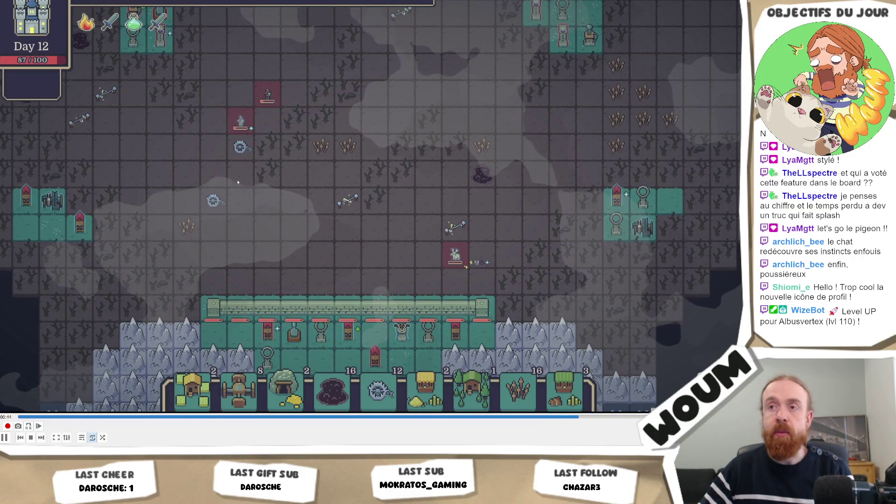
Play the game maximized to Day 11, then bring up the Game tab's options list.
{"action": "scroll", "coordinate": [129, 414], "scroll_direction": "down", "scroll_amount": 1}
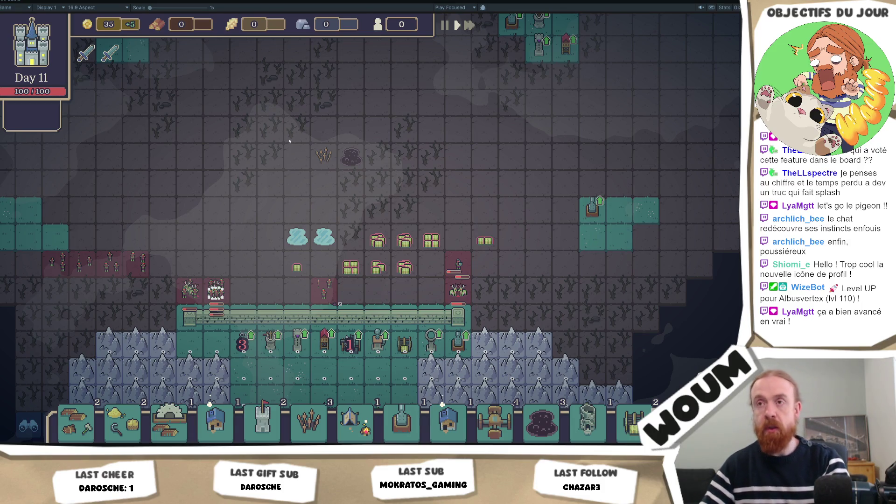
{"action": "right_click", "coordinate": [12, 3]}
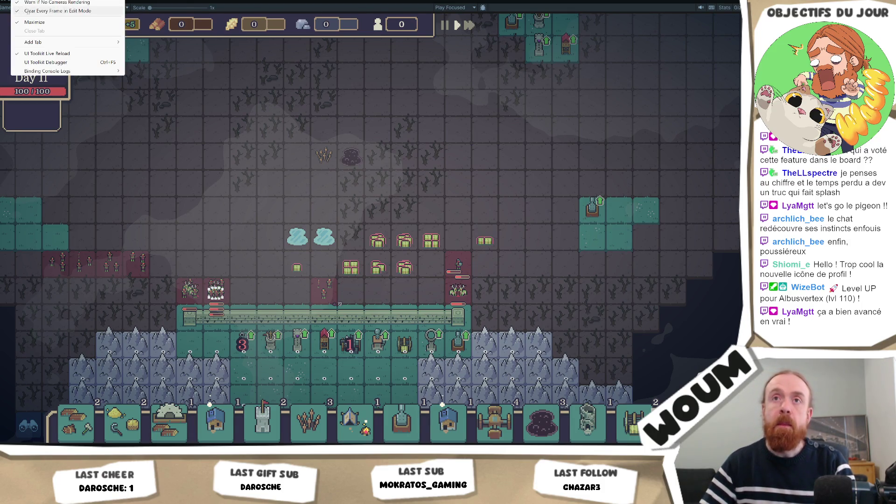
Restore the full editor layout, capture a region screenshot of the Game view, and switch to Codecks.
{"action": "left_click", "coordinate": [33, 7]}
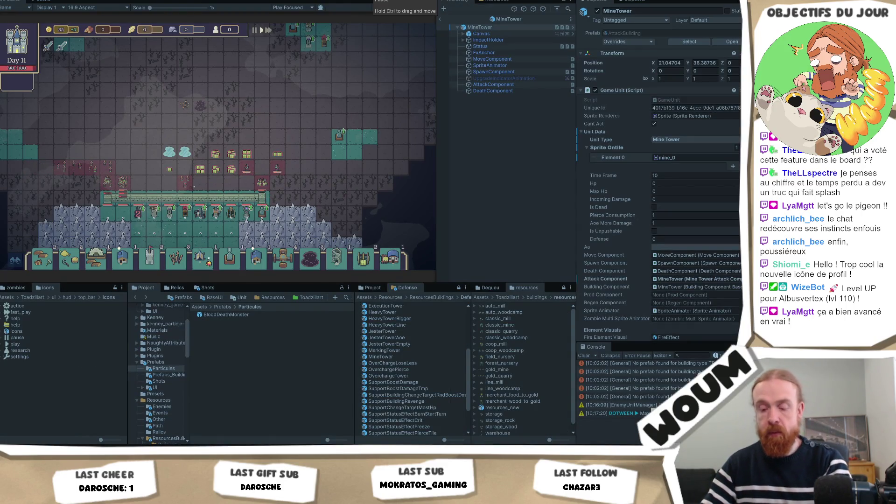
{"action": "key", "text": "Print"}
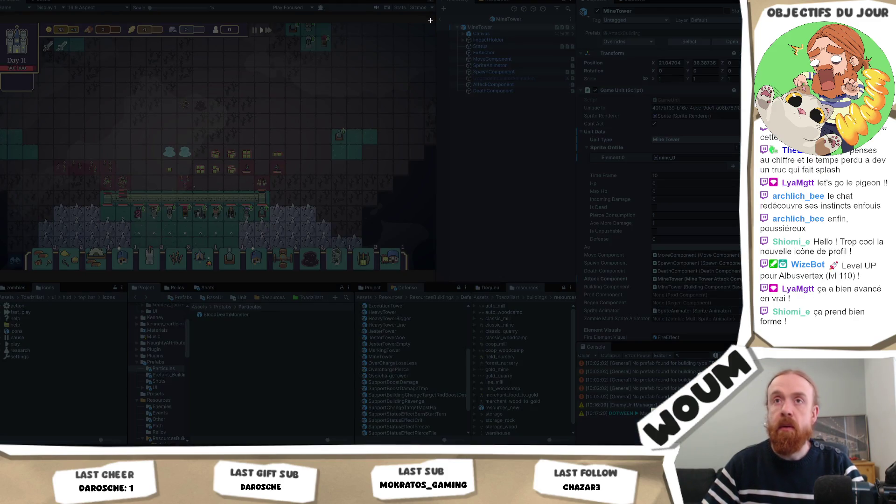
{"action": "mouse_move", "coordinate": [430, 20]}
{"action": "left_mouse_down"}
{"action": "mouse_move", "coordinate": [50, 217]}
{"action": "mouse_move", "coordinate": [1, 270]}
{"action": "left_mouse_up"}
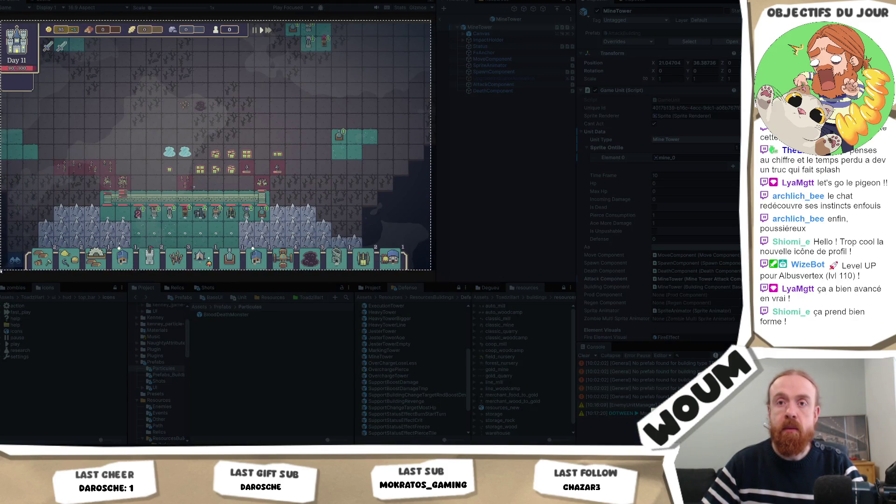
{"action": "key", "text": "Return"}
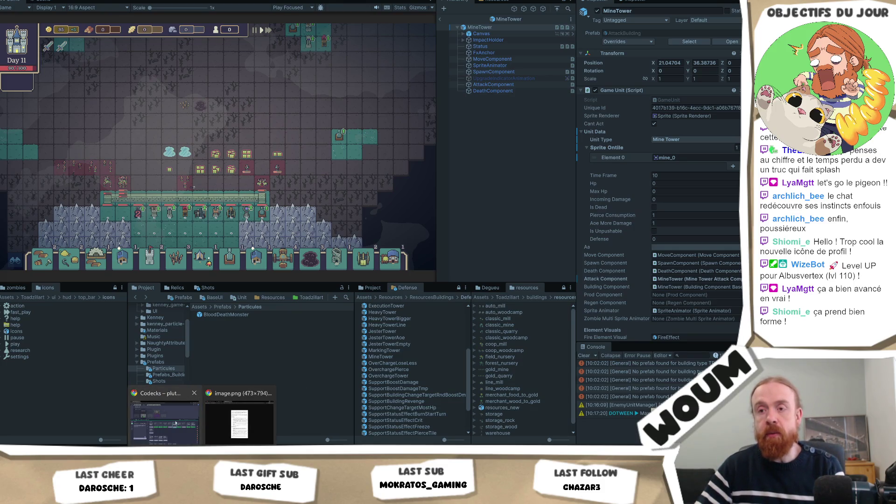
{"action": "left_click", "coordinate": [236, 425]}
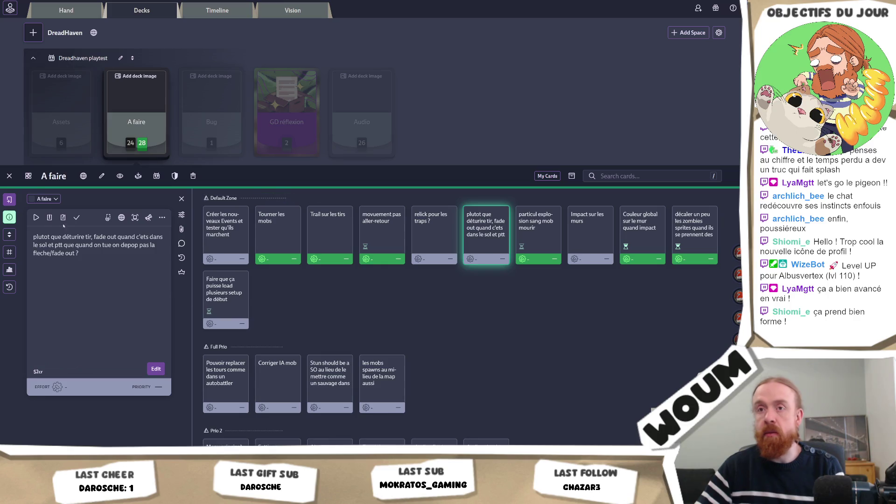
Mark the shot fade-out card and 'Impact sur les murs' as done, then return to Unity.
{"action": "left_click", "coordinate": [77, 217]}
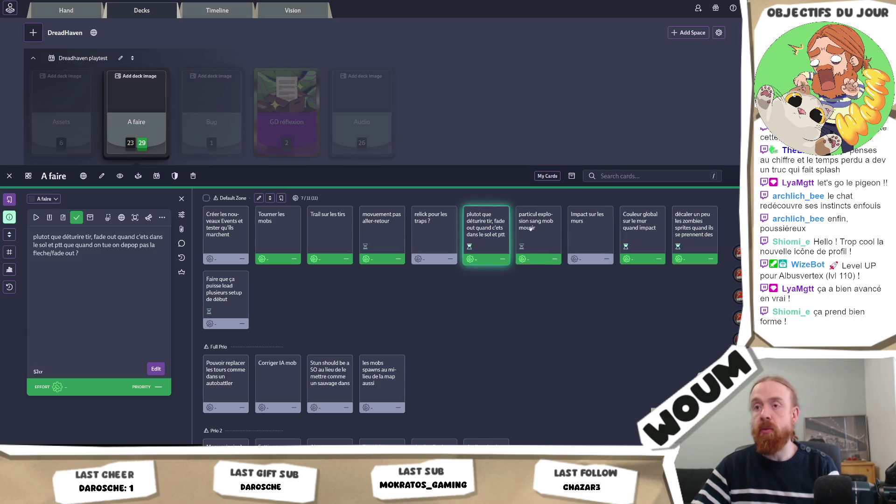
{"action": "left_click", "coordinate": [573, 210]}
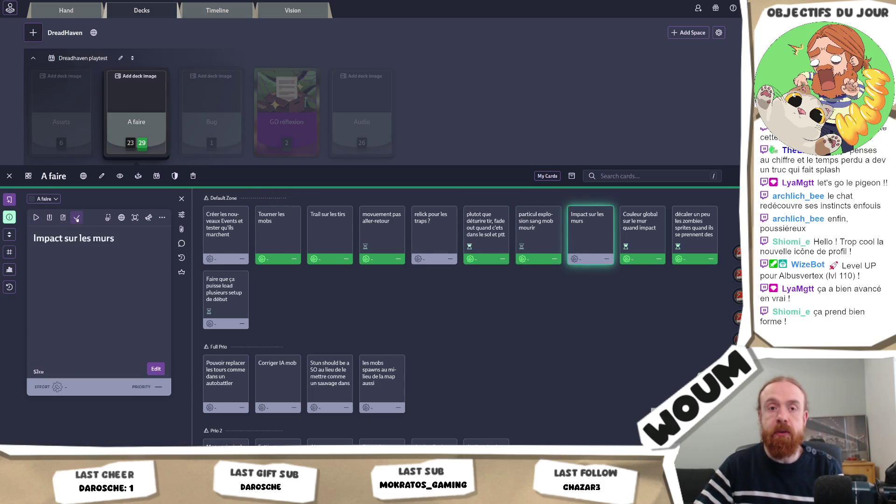
{"action": "left_click", "coordinate": [77, 217]}
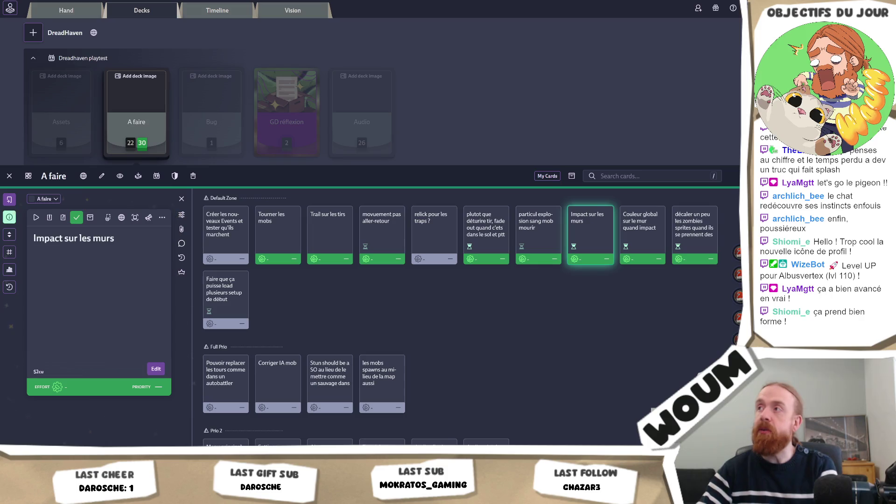
{"action": "key", "text": "alt+Tab"}
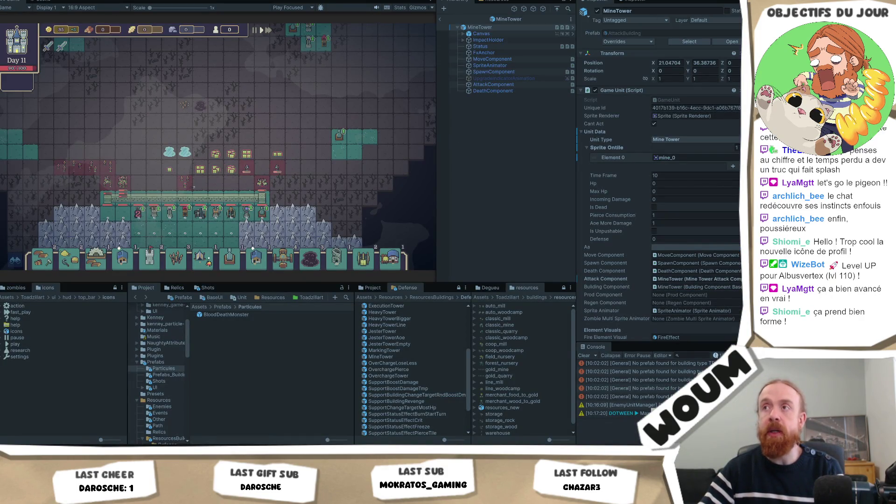
Pan the game camera with WASD and zoom while the wave plays on toward Day 12.
{"action": "key", "text": "a"}
{"action": "key", "text": "w"}
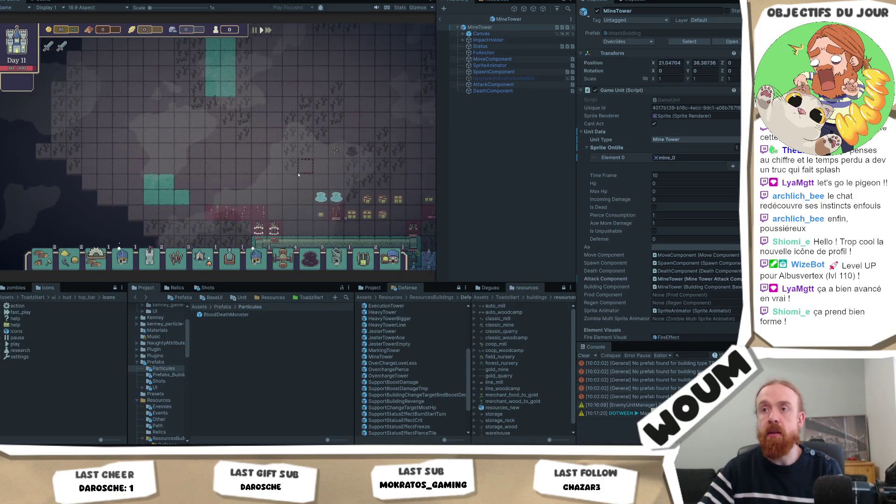
{"action": "key", "text": "d"}
{"action": "key", "text": "s"}
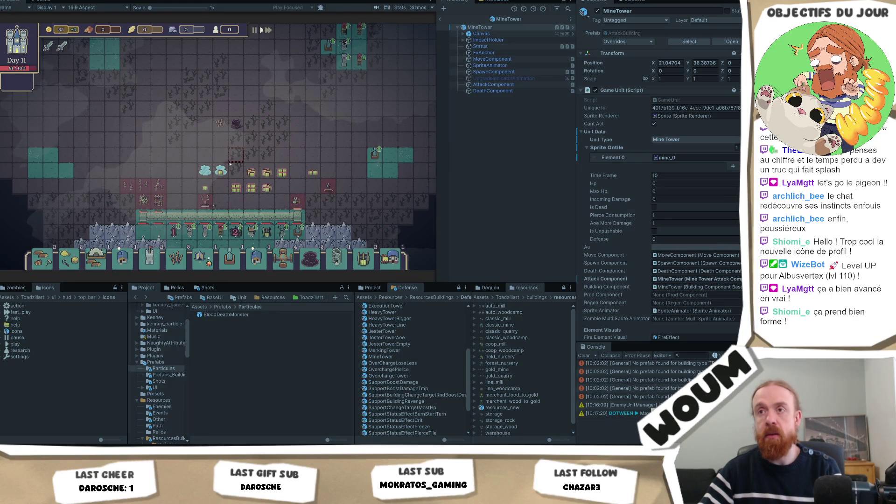
{"action": "scroll", "coordinate": [230, 163], "scroll_direction": "down", "scroll_amount": 1}
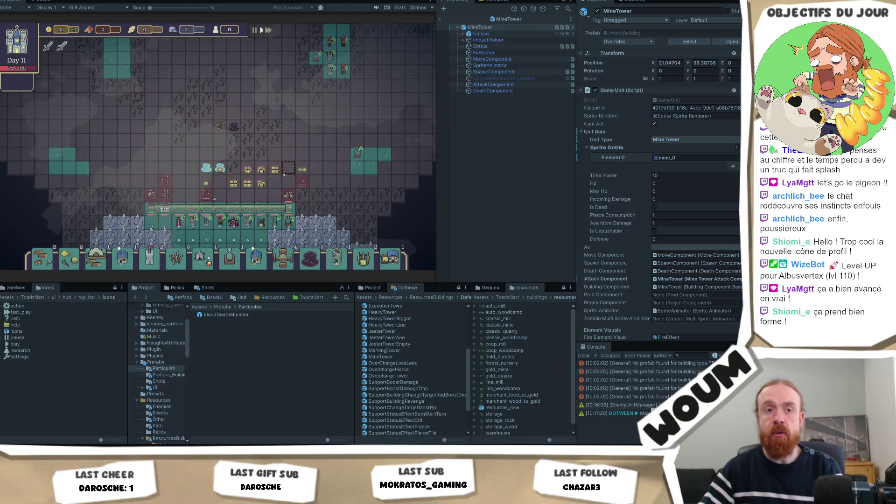
{"action": "mouse_move", "coordinate": [345, 32]}
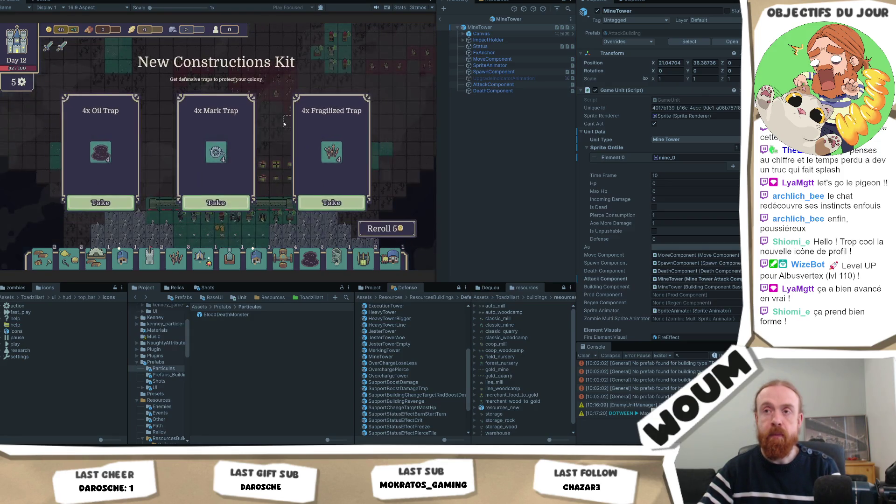
Take the Mark Trap kit and a Gold Mine, then exit MineTower prefab mode to testmap.
{"action": "left_click", "coordinate": [229, 205]}
{"action": "left_click", "coordinate": [228, 204]}
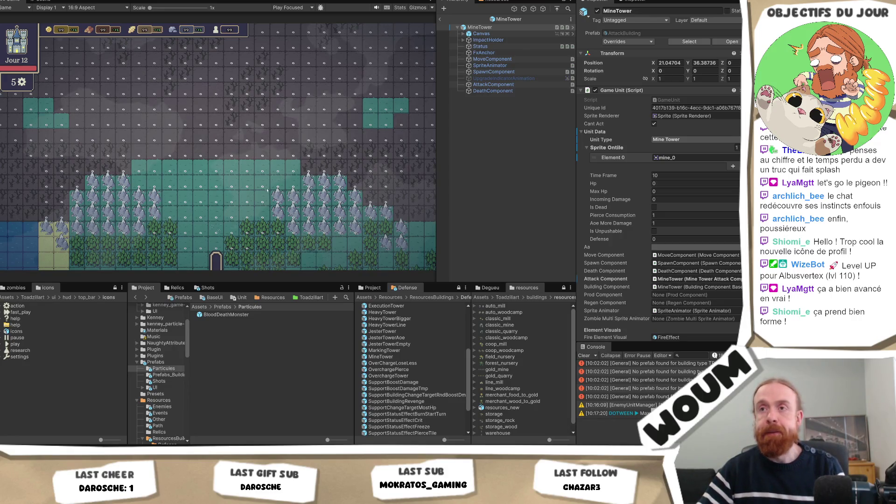
{"action": "left_click", "coordinate": [441, 20]}
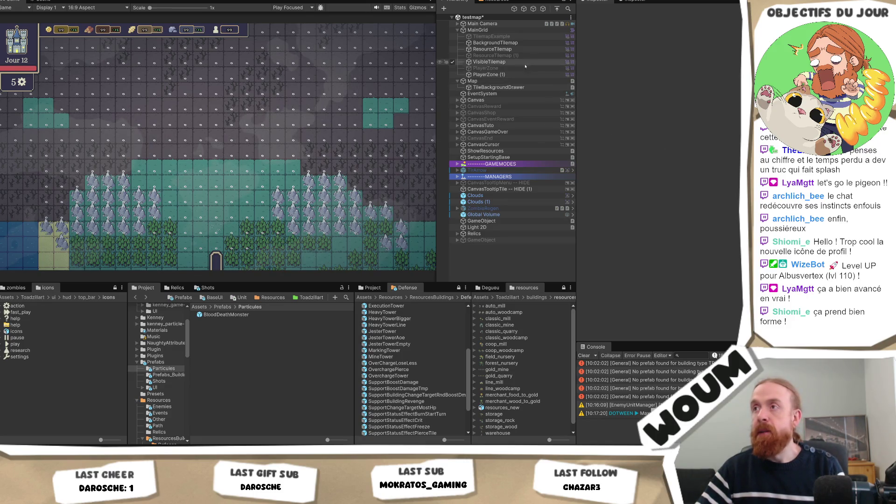
Inspect PlayerZone (1) and ResourceTilemap (Building layer, order 0), then show the testmap Scene view.
{"action": "left_click", "coordinate": [505, 75]}
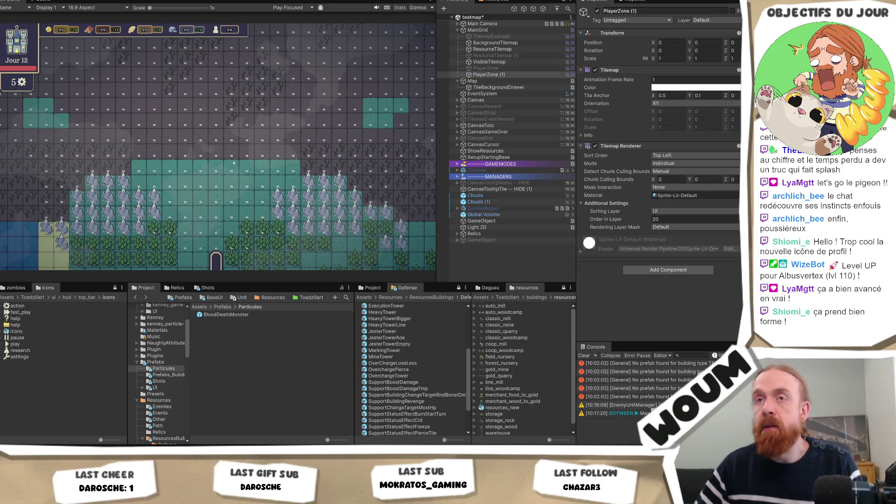
{"action": "left_click", "coordinate": [491, 49]}
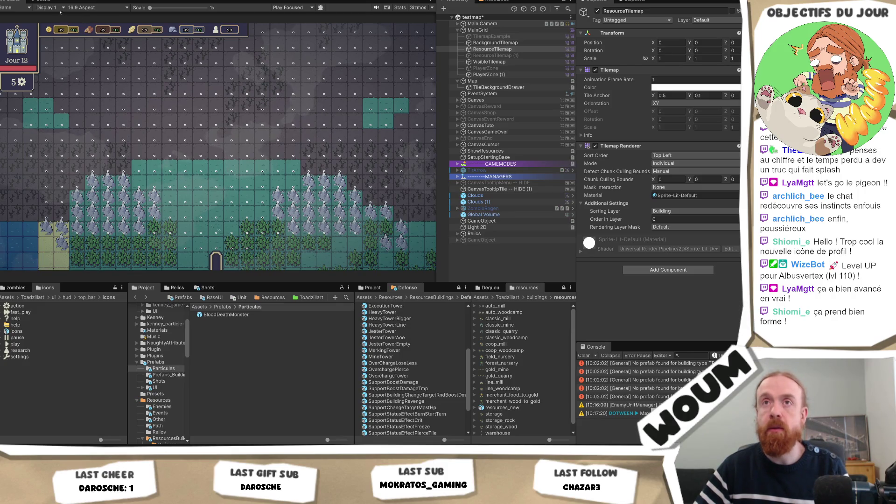
{"action": "left_click", "coordinate": [42, 2]}
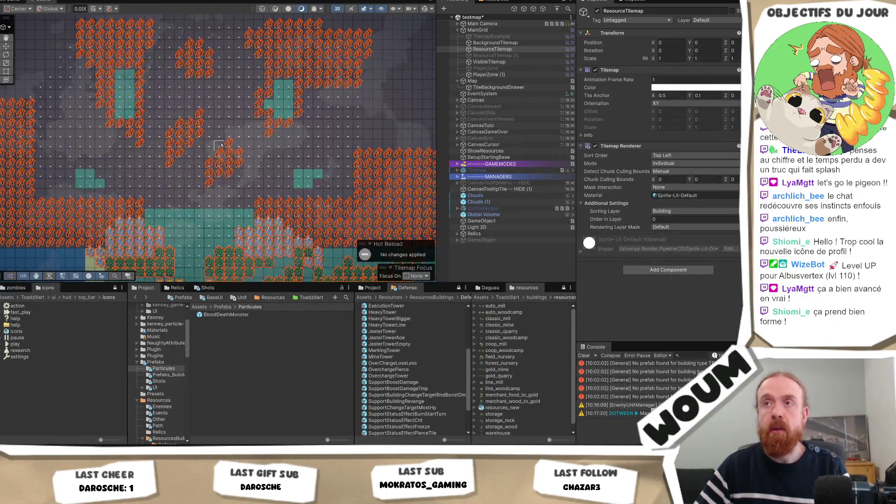
Compare the VisibleTilemap and ResourceTilemap settings in the Inspector.
{"action": "scroll", "coordinate": [235, 140], "scroll_direction": "up", "scroll_amount": 3}
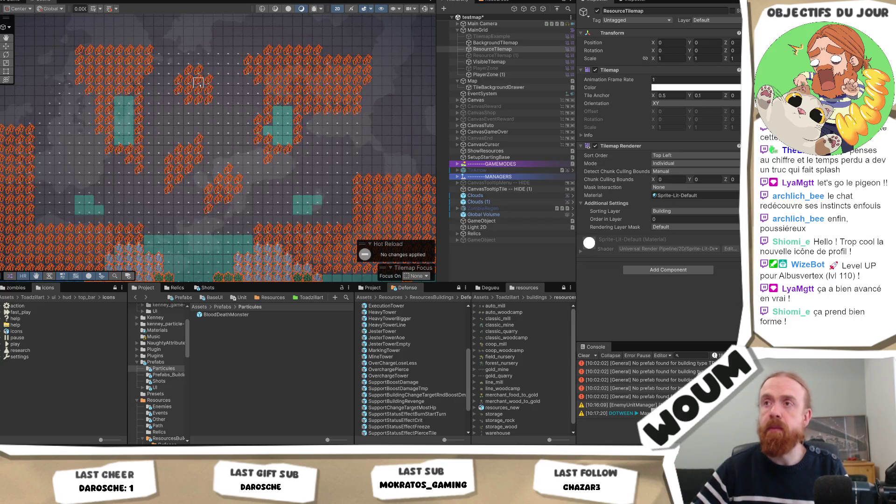
{"action": "left_click", "coordinate": [510, 61]}
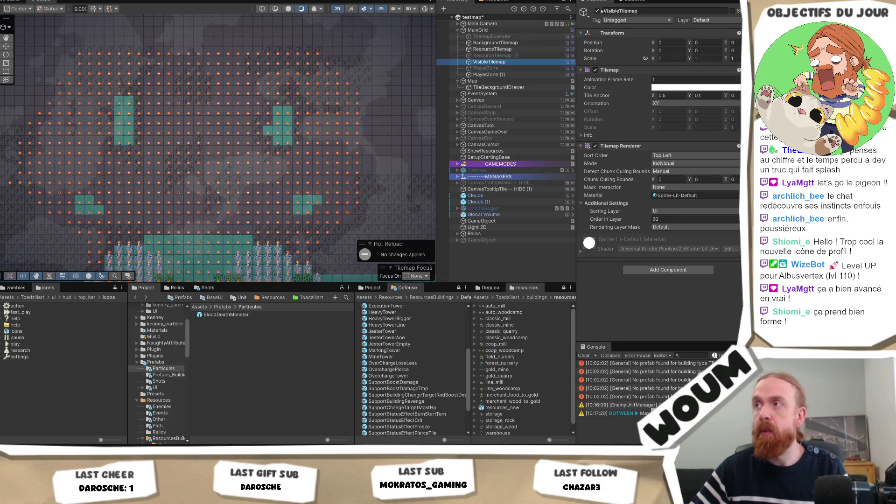
{"action": "left_click", "coordinate": [498, 49]}
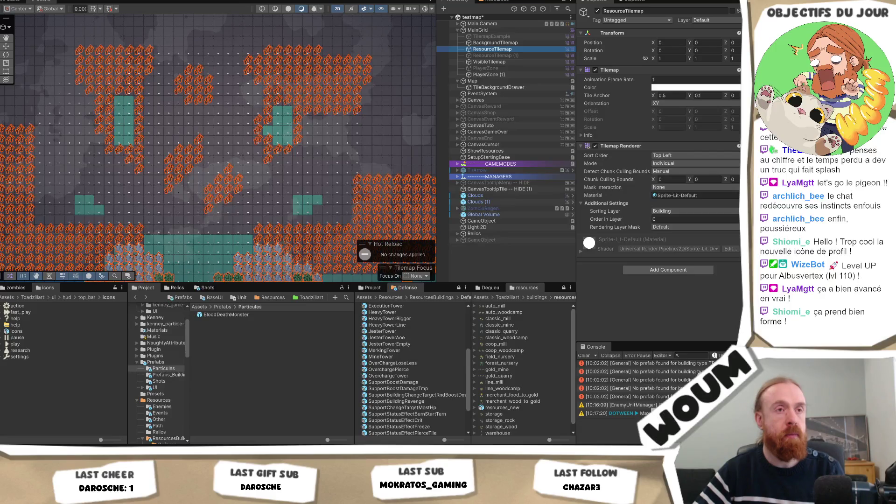
{"action": "left_click", "coordinate": [227, 192]}
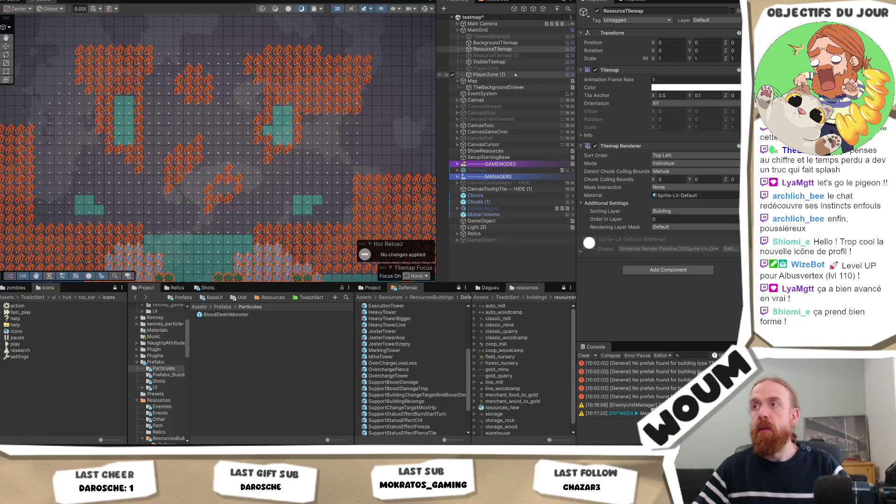
Enable ResourceTilemap (1) so its tiles render, and open its tint colour.
{"action": "left_click", "coordinate": [531, 55]}
{"action": "left_click", "coordinate": [597, 10]}
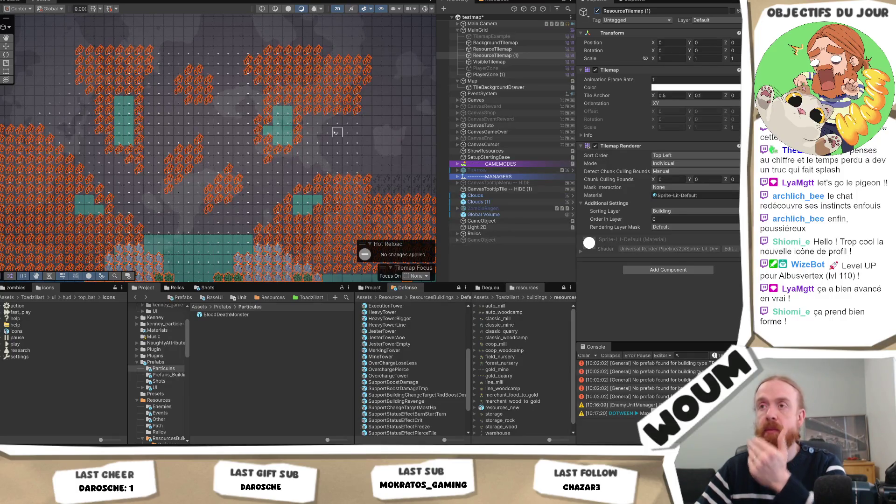
{"action": "left_click", "coordinate": [690, 88]}
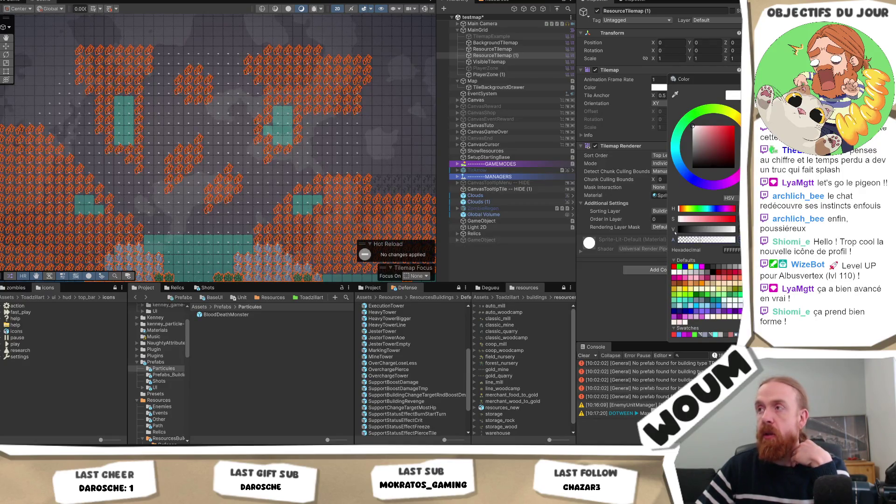
{"action": "left_click", "coordinate": [495, 50]}
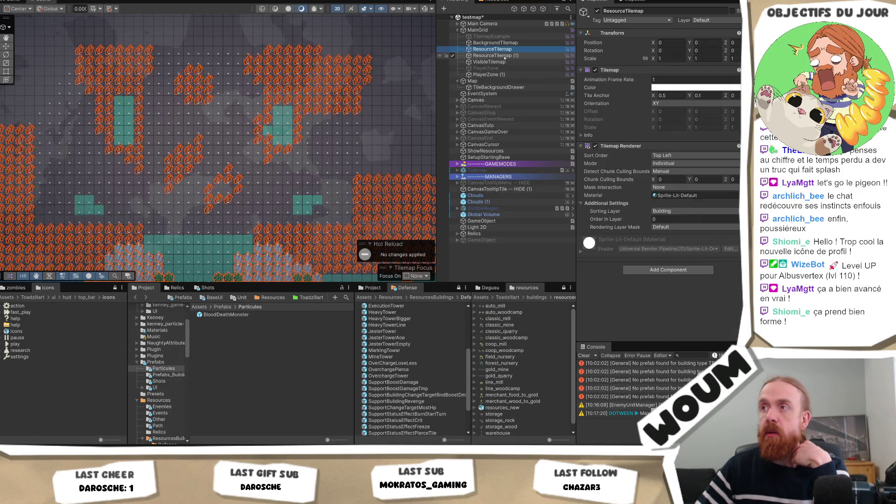
{"action": "left_click", "coordinate": [504, 56]}
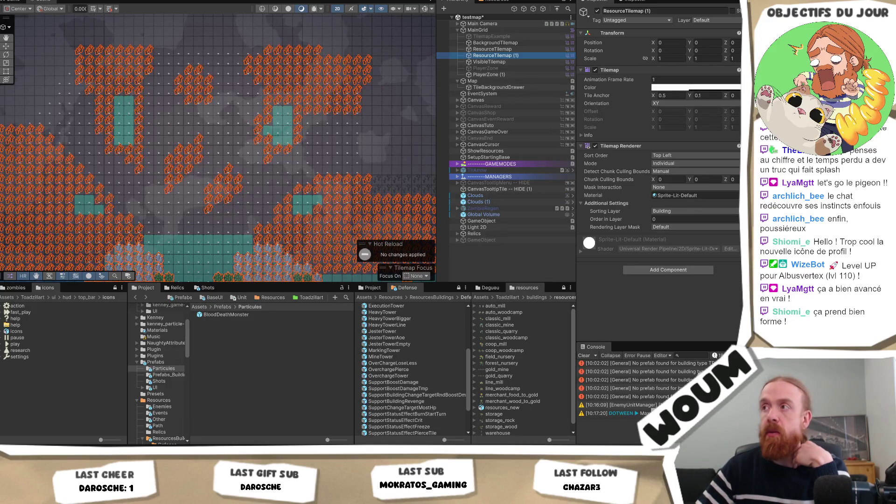
{"action": "left_click", "coordinate": [700, 88]}
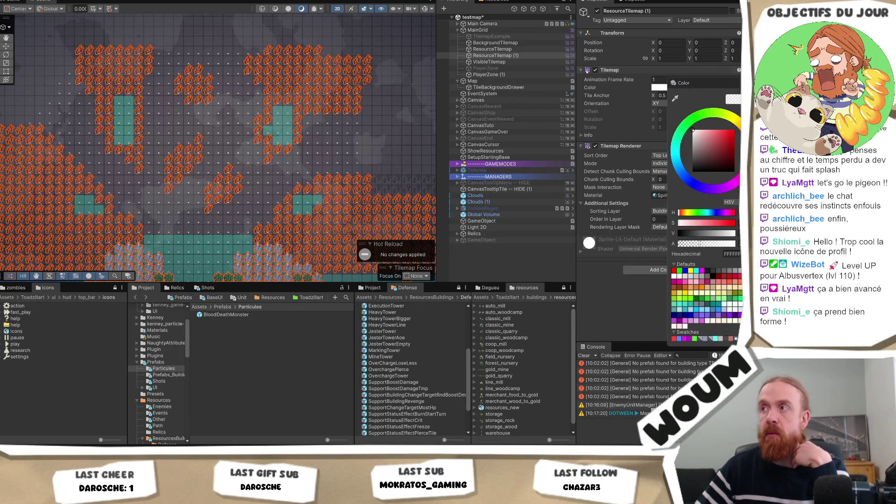
{"action": "left_click", "coordinate": [495, 56]}
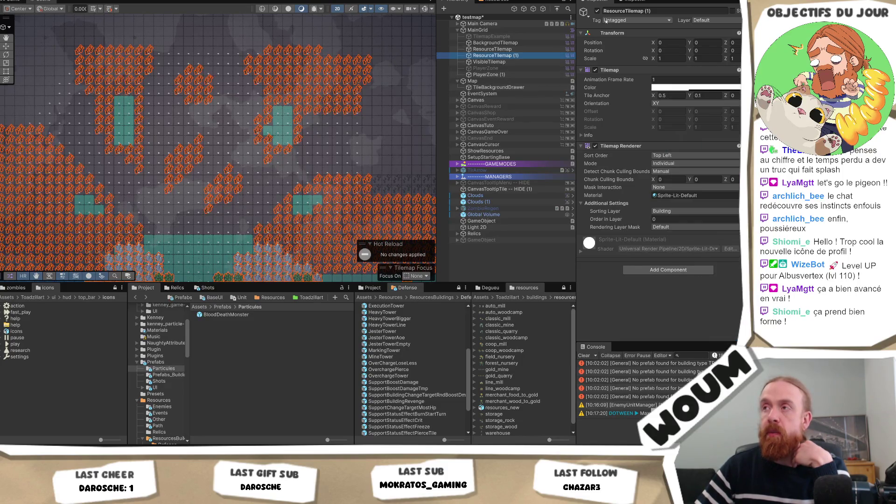
{"action": "left_click", "coordinate": [597, 10]}
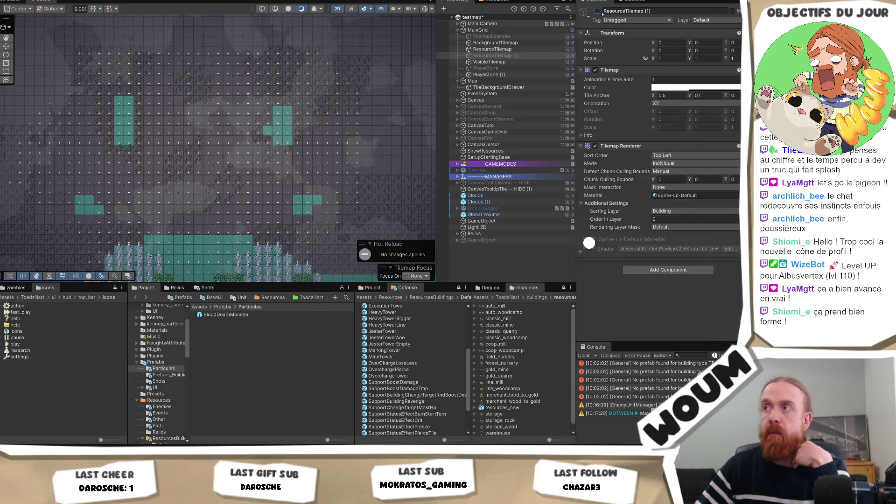
{"action": "left_click", "coordinate": [598, 11]}
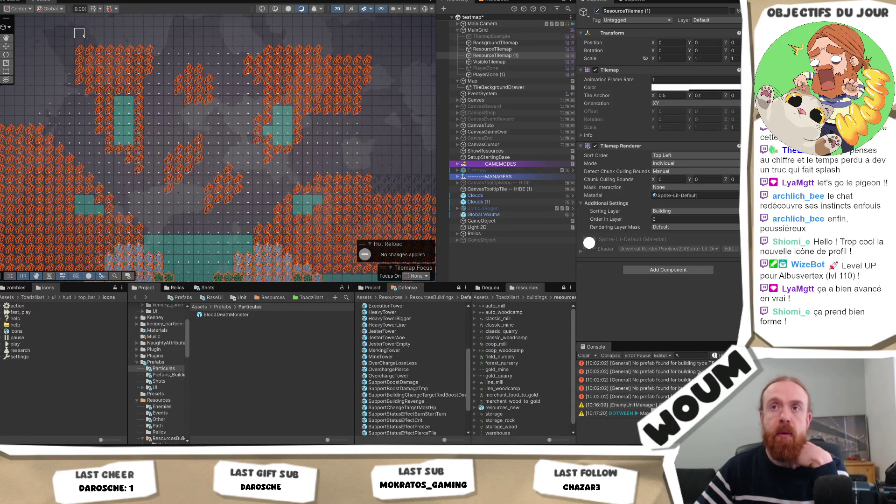
{"action": "key", "text": "ctrl+2"}
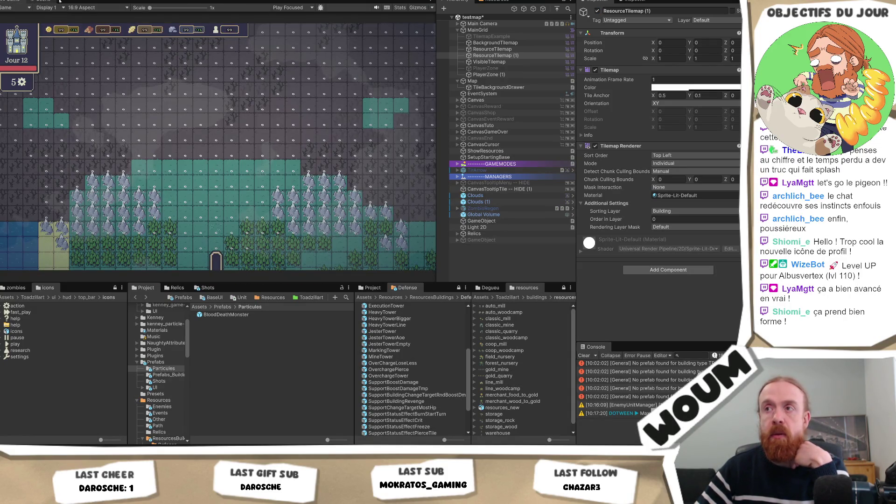
{"action": "key", "text": "ctrl+1"}
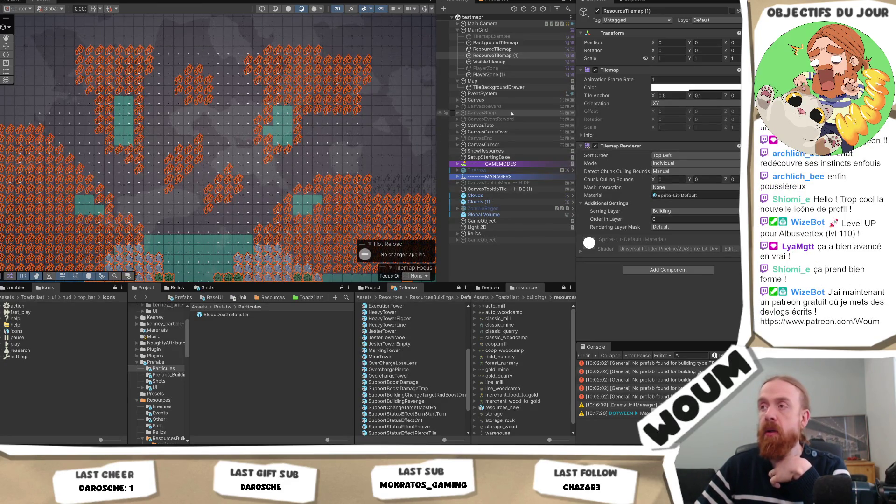
{"action": "left_click", "coordinate": [487, 56]}
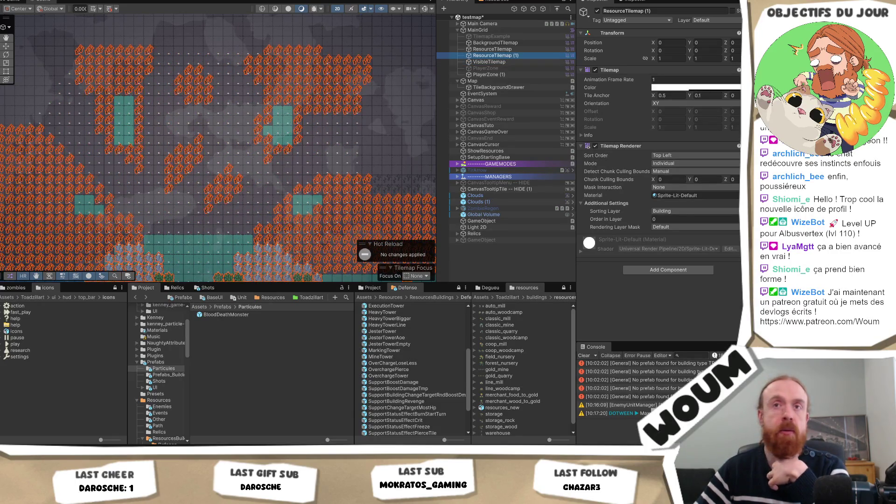
{"action": "left_click", "coordinate": [492, 49]}
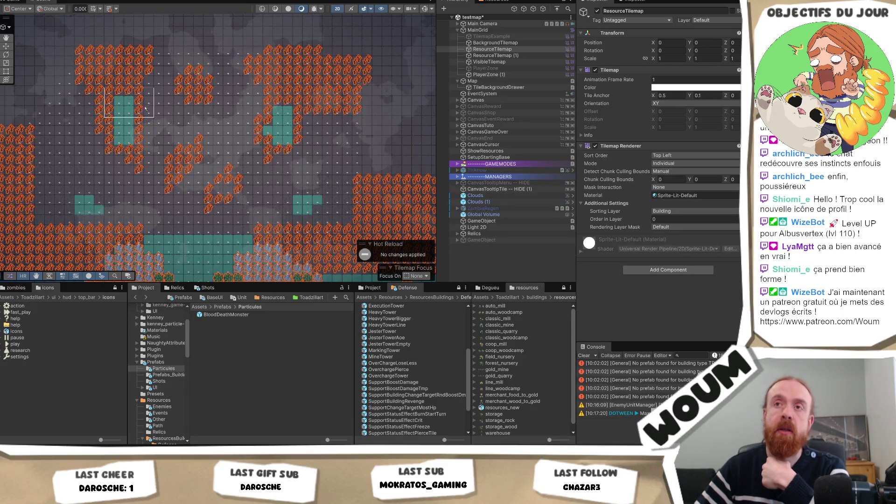
Erase orange resource tiles in the upper-left, middle, central and upper-right areas of the map.
{"action": "mouse_move", "coordinate": [111, 104]}
{"action": "left_mouse_down"}
{"action": "mouse_move", "coordinate": [147, 127]}
{"action": "mouse_move", "coordinate": [141, 172]}
{"action": "mouse_move", "coordinate": [151, 175]}
{"action": "left_mouse_up"}
{"action": "mouse_move", "coordinate": [234, 102]}
{"action": "left_mouse_down"}
{"action": "mouse_move", "coordinate": [233, 83]}
{"action": "mouse_move", "coordinate": [216, 89]}
{"action": "mouse_move", "coordinate": [205, 161]}
{"action": "mouse_move", "coordinate": [226, 203]}
{"action": "mouse_move", "coordinate": [255, 185]}
{"action": "mouse_move", "coordinate": [235, 214]}
{"action": "left_mouse_up"}
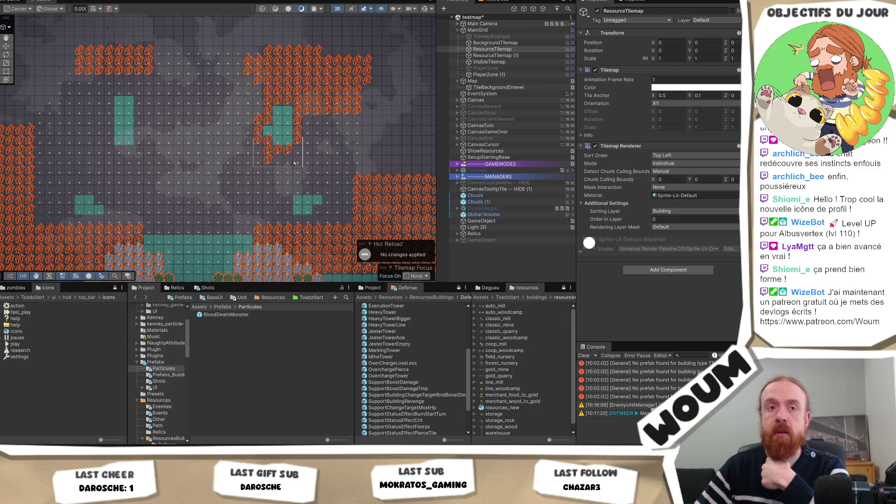
{"action": "left_click_drag", "start_coordinate": [294, 162], "coordinate": [280, 117]}
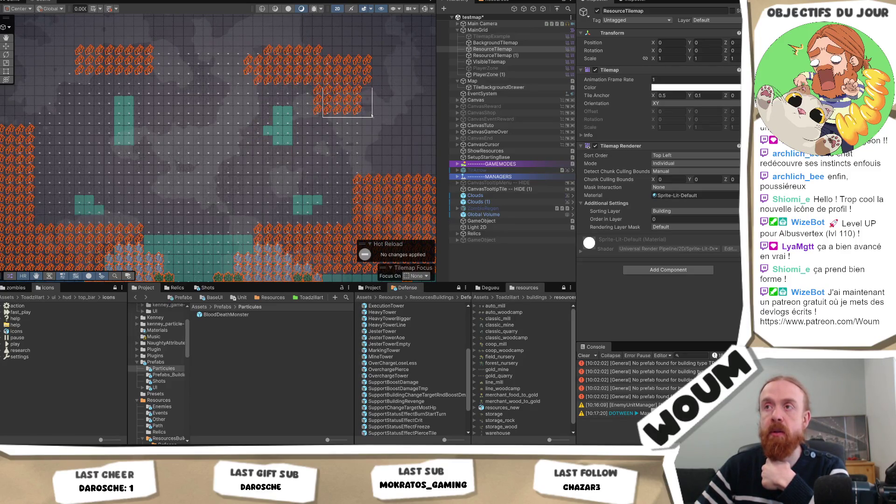
{"action": "left_click_drag", "start_coordinate": [372, 116], "coordinate": [324, 117]}
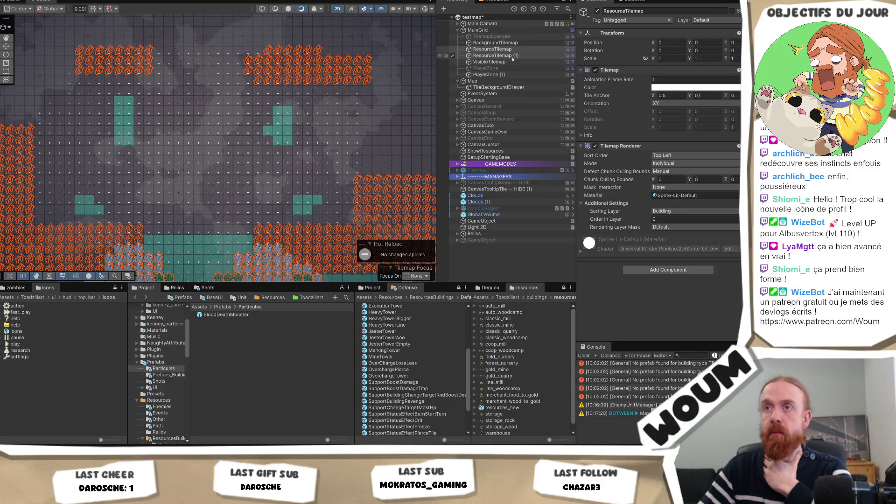
{"action": "left_click", "coordinate": [508, 49]}
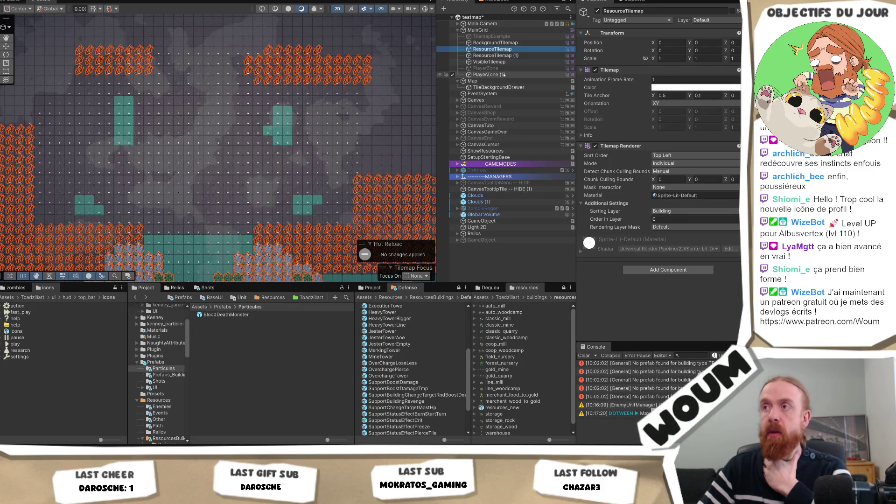
Deactivate VisibleTilemap so its dotted grid markers disappear from the map.
{"action": "left_click", "coordinate": [500, 75]}
{"action": "scroll", "coordinate": [191, 195], "scroll_direction": "down", "scroll_amount": 1}
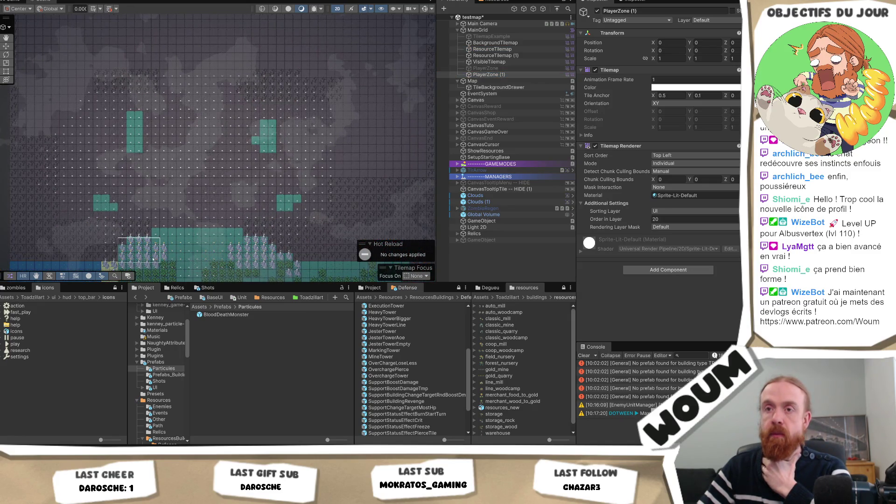
{"action": "left_click", "coordinate": [506, 62]}
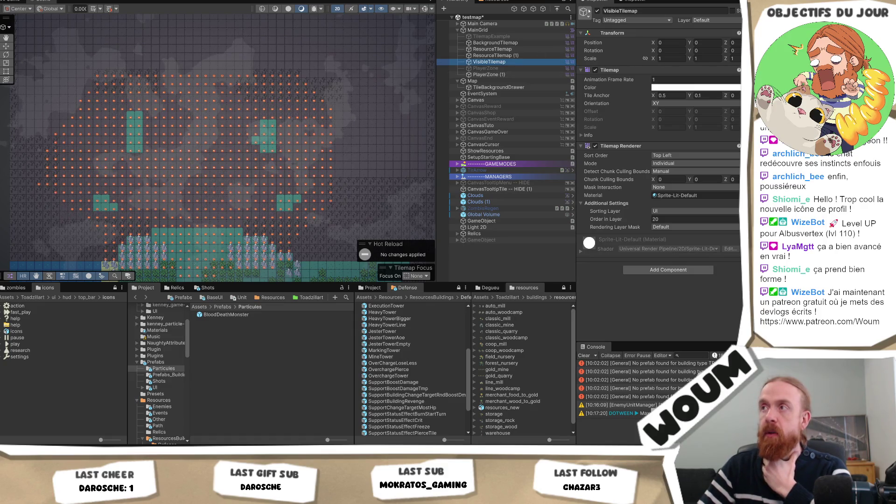
{"action": "left_click", "coordinate": [598, 11]}
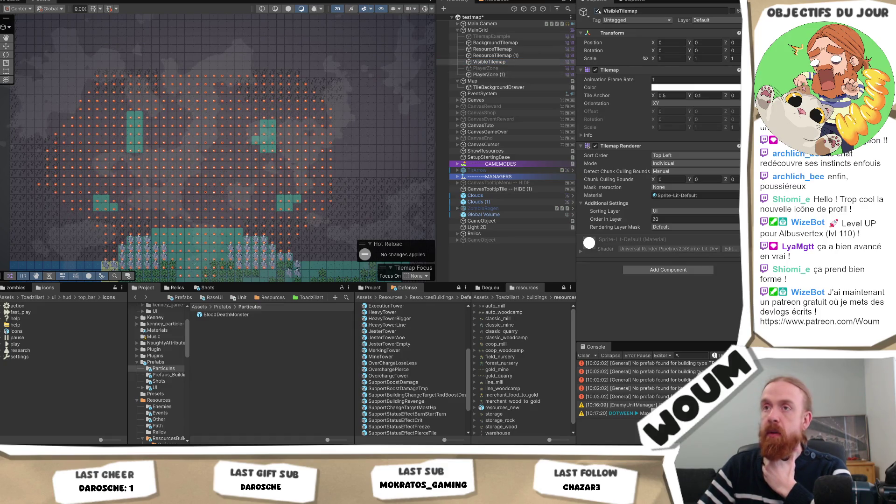
Select PlayerZone (1) and bring up its Hierarchy context menu.
{"action": "left_click", "coordinate": [513, 75]}
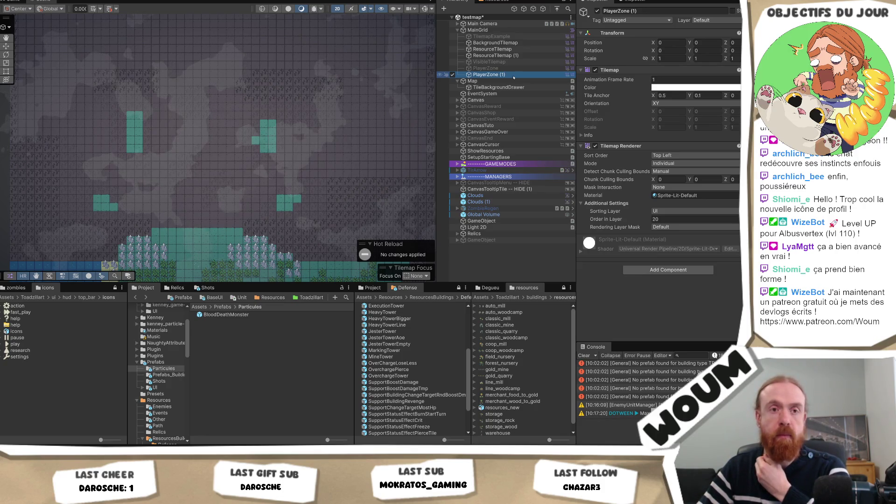
{"action": "right_click", "coordinate": [514, 77]}
{"action": "key", "text": "Escape"}
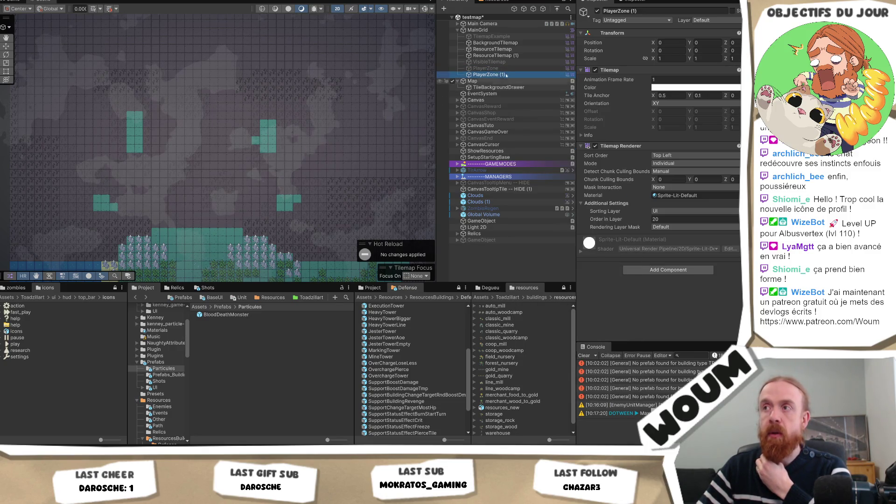
{"action": "right_click", "coordinate": [507, 76]}
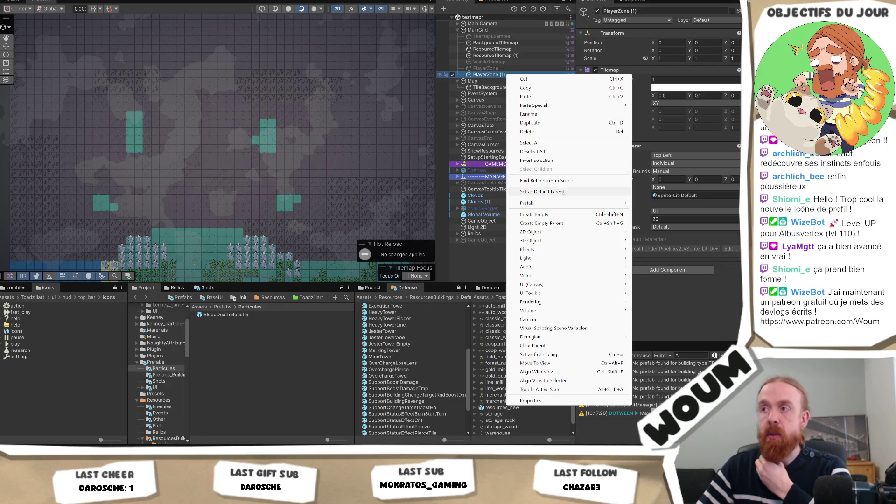
Wrap PlayerZone (1) in a new empty parent named Setup.
{"action": "left_click", "coordinate": [541, 223]}
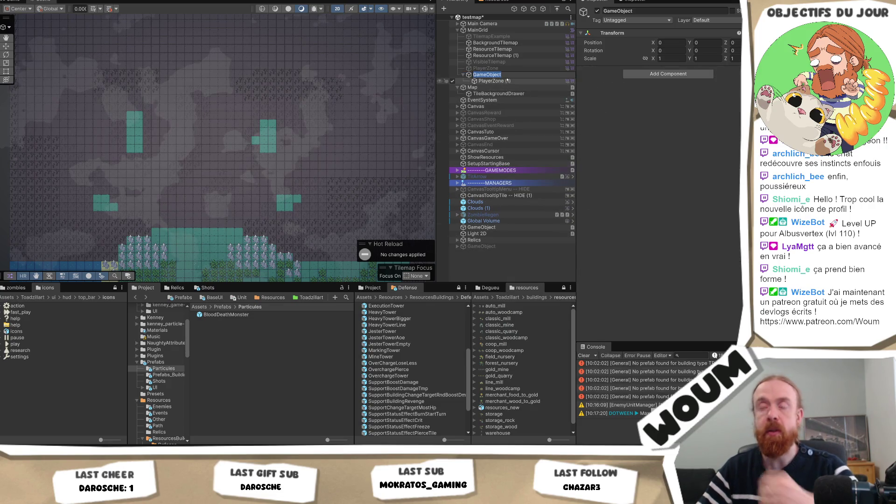
{"action": "type", "text": "Setup"}
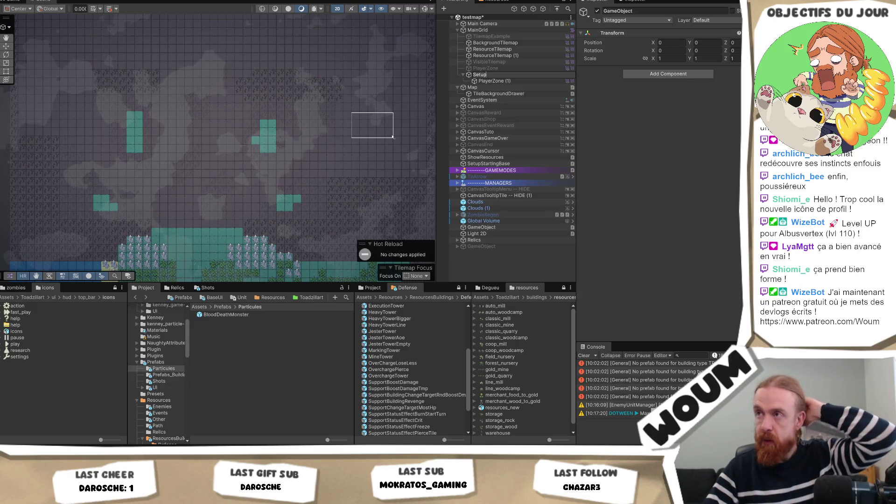
{"action": "key", "text": "Return"}
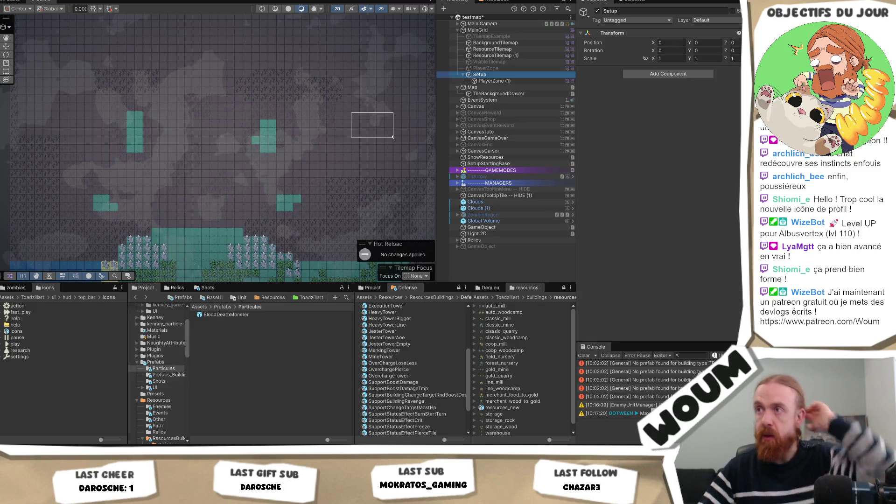
Rename PlayerZone (1) to Arbres.
{"action": "left_click", "coordinate": [494, 81]}
{"action": "left_click", "coordinate": [502, 83]}
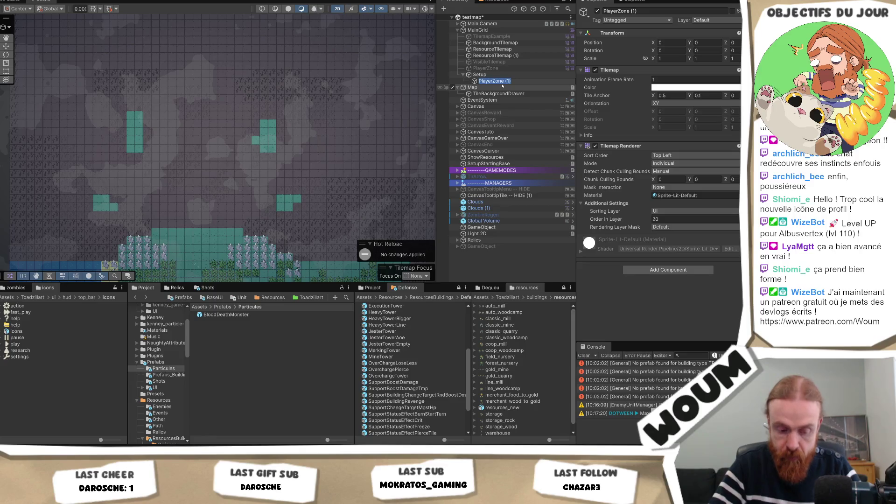
{"action": "type", "text": "Arbres"}
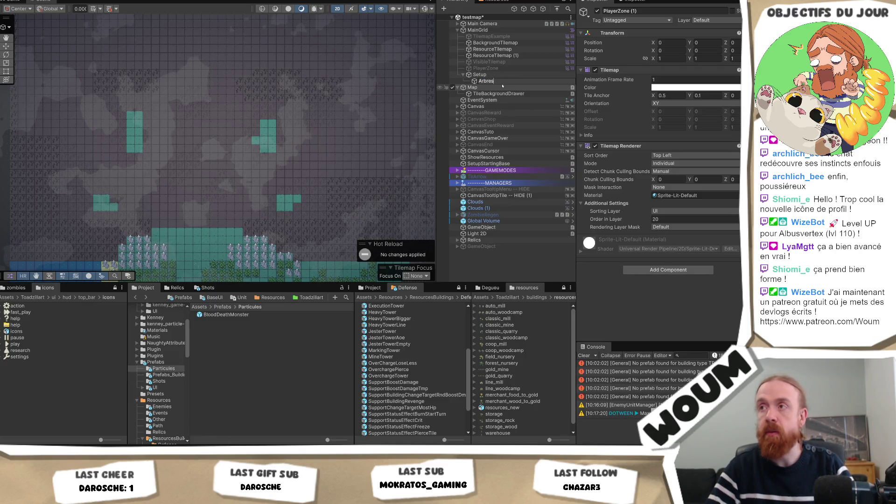
{"action": "key", "text": "Return"}
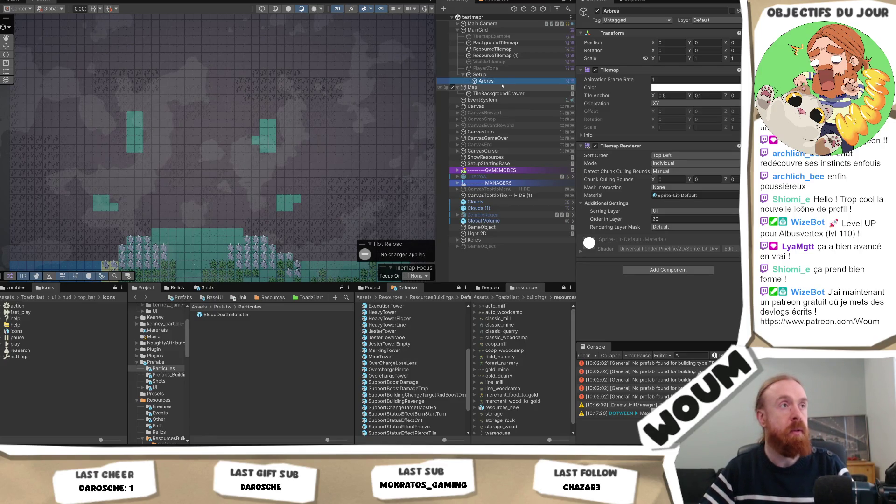
{"action": "scroll", "coordinate": [210, 140], "scroll_direction": "up", "scroll_amount": 1}
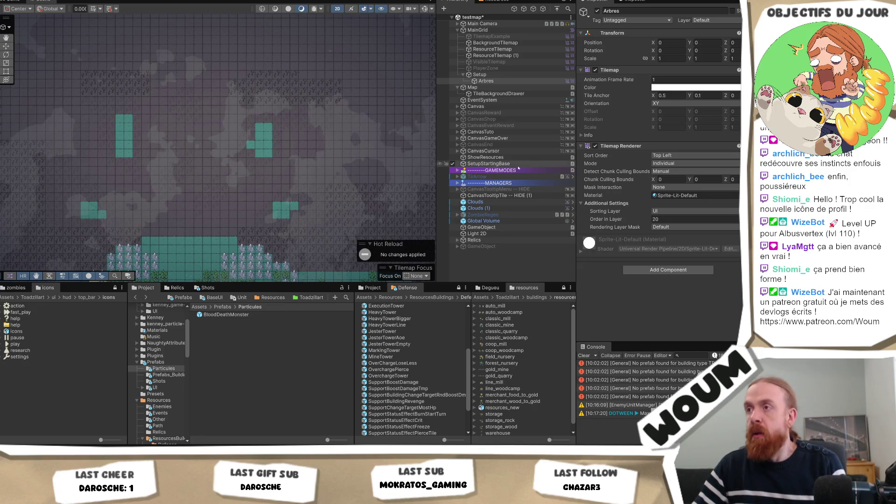
{"action": "left_click", "coordinate": [519, 82]}
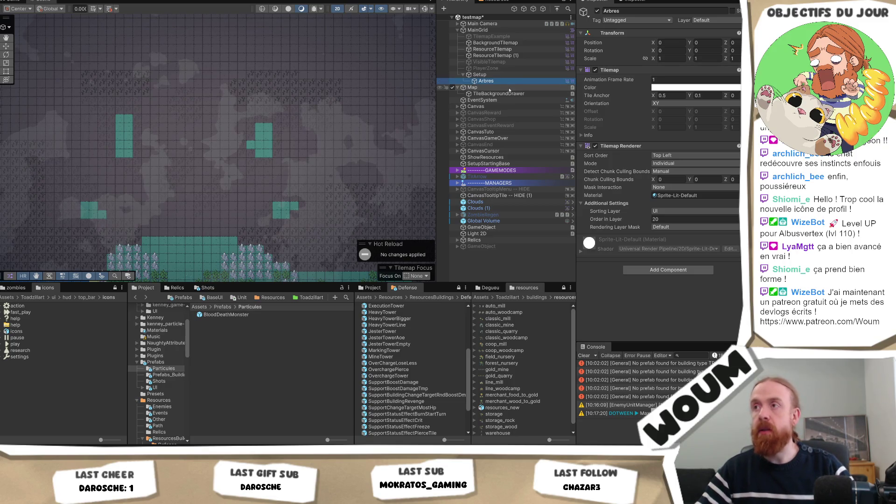
Duplicate the Arbres tilemap and name the copy ZoneConstruible.
{"action": "key", "text": "ctrl+d"}
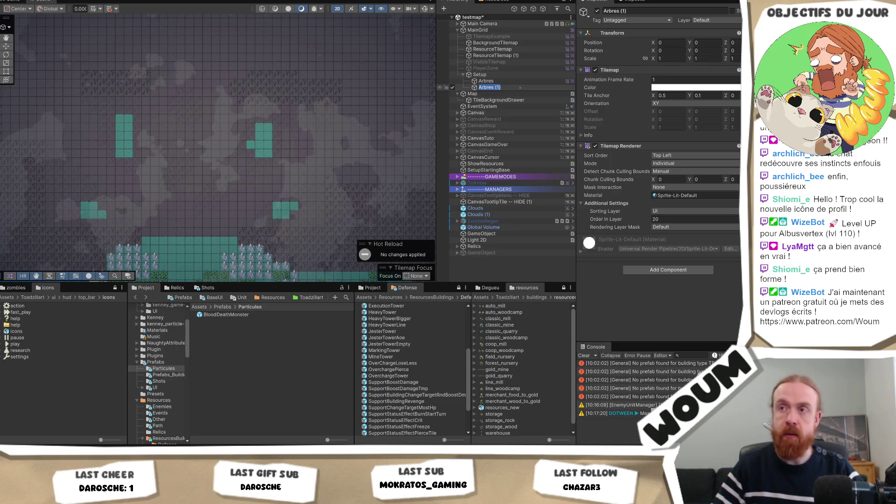
{"action": "type", "text": "ZoneConstrublie"}
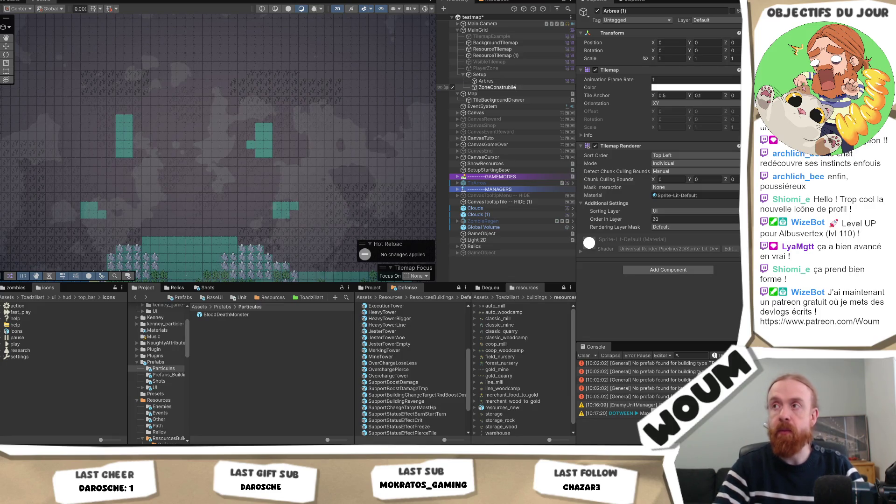
{"action": "key", "text": "Return"}
{"action": "key", "text": "Up"}
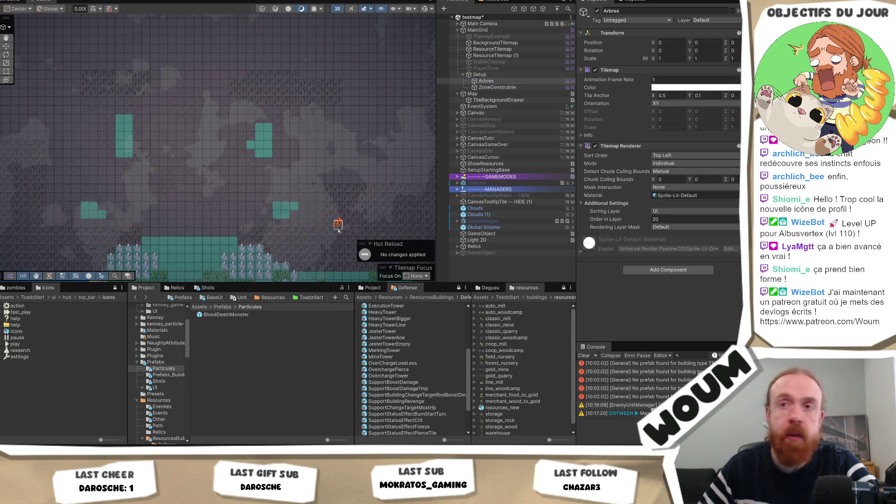
{"action": "scroll", "coordinate": [305, 224], "scroll_direction": "up", "scroll_amount": 2}
Paint tree rows beside the teal block and near the top, undoing stray tiles.
{"action": "scroll", "coordinate": [305, 224], "scroll_direction": "up", "scroll_amount": 1}
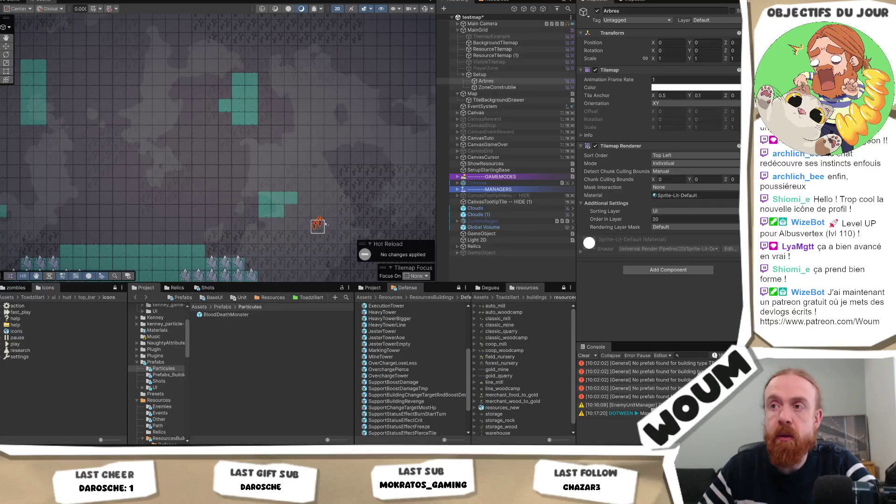
{"action": "mouse_move", "coordinate": [330, 225]}
{"action": "left_mouse_down"}
{"action": "mouse_move", "coordinate": [242, 228]}
{"action": "mouse_move", "coordinate": [239, 208]}
{"action": "mouse_move", "coordinate": [263, 184]}
{"action": "mouse_move", "coordinate": [318, 170]}
{"action": "mouse_move", "coordinate": [333, 183]}
{"action": "mouse_move", "coordinate": [311, 187]}
{"action": "mouse_move", "coordinate": [326, 208]}
{"action": "mouse_move", "coordinate": [299, 212]}
{"action": "mouse_move", "coordinate": [309, 198]}
{"action": "mouse_move", "coordinate": [329, 213]}
{"action": "left_mouse_up"}
{"action": "left_click", "coordinate": [260, 246]}
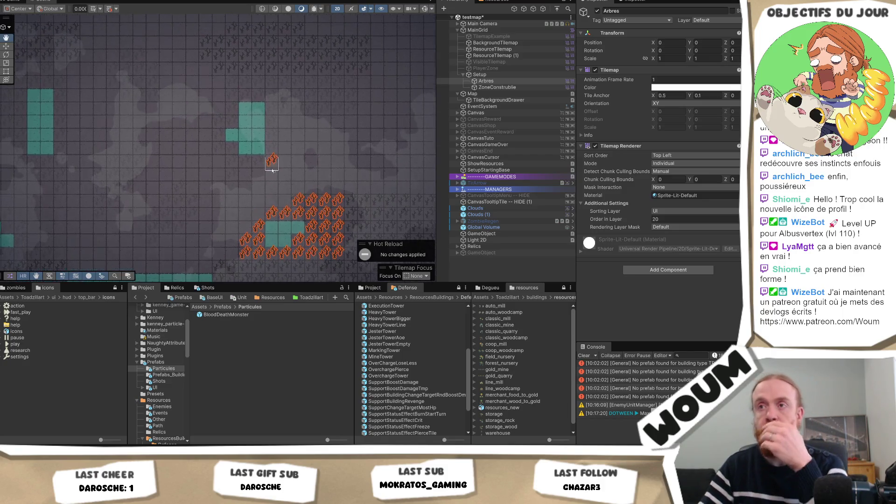
{"action": "scroll", "coordinate": [271, 156], "scroll_direction": "up", "scroll_amount": 3}
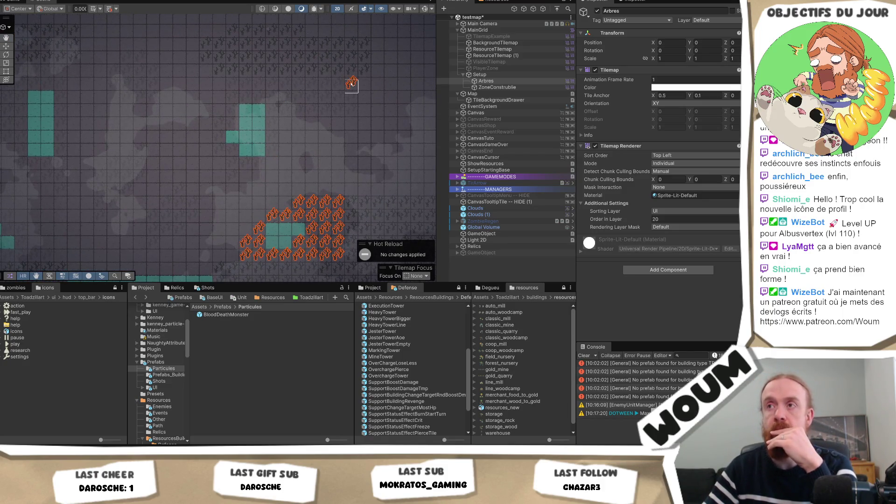
{"action": "mouse_move", "coordinate": [352, 84]}
{"action": "left_mouse_down"}
{"action": "mouse_move", "coordinate": [230, 84]}
{"action": "mouse_move", "coordinate": [232, 96]}
{"action": "mouse_move", "coordinate": [356, 99]}
{"action": "mouse_move", "coordinate": [272, 110]}
{"action": "mouse_move", "coordinate": [273, 161]}
{"action": "mouse_move", "coordinate": [229, 176]}
{"action": "mouse_move", "coordinate": [232, 151]}
{"action": "mouse_move", "coordinate": [219, 150]}
{"action": "mouse_move", "coordinate": [231, 112]}
{"action": "left_mouse_up"}
{"action": "key", "text": "ctrl+z"}
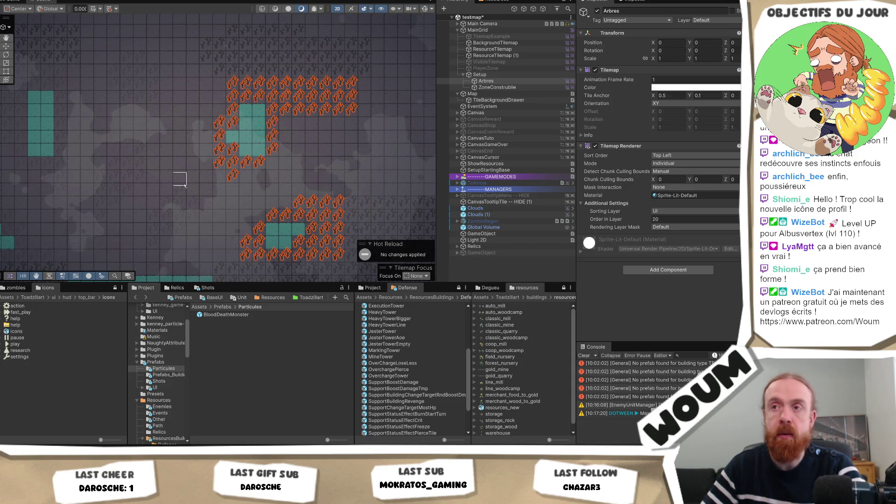
Paint a tree column, rows below the teal area, and trees beside the right teal zone.
{"action": "left_click_drag", "start_coordinate": [175, 194], "coordinate": [261, 184]}
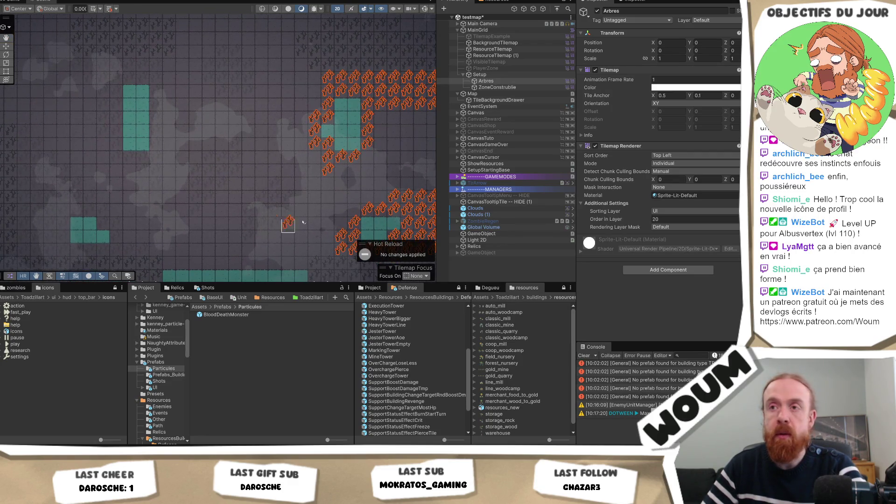
{"action": "mouse_move", "coordinate": [249, 236]}
{"action": "left_mouse_down"}
{"action": "mouse_move", "coordinate": [251, 212]}
{"action": "mouse_move", "coordinate": [275, 183]}
{"action": "left_mouse_up"}
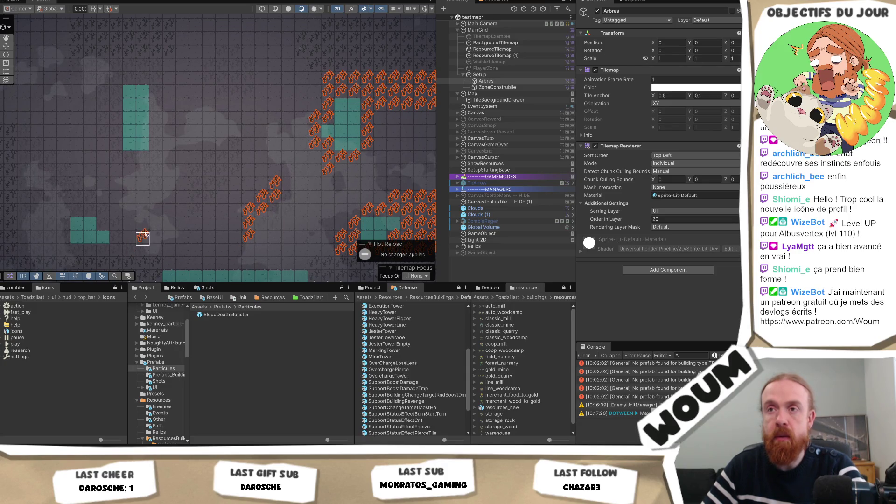
{"action": "mouse_move", "coordinate": [156, 249]}
{"action": "left_mouse_down"}
{"action": "mouse_move", "coordinate": [219, 211]}
{"action": "mouse_move", "coordinate": [191, 229]}
{"action": "mouse_move", "coordinate": [192, 201]}
{"action": "mouse_move", "coordinate": [179, 188]}
{"action": "mouse_move", "coordinate": [126, 186]}
{"action": "mouse_move", "coordinate": [100, 167]}
{"action": "mouse_move", "coordinate": [99, 107]}
{"action": "mouse_move", "coordinate": [112, 161]}
{"action": "mouse_move", "coordinate": [125, 136]}
{"action": "mouse_move", "coordinate": [126, 163]}
{"action": "mouse_move", "coordinate": [137, 149]}
{"action": "mouse_move", "coordinate": [141, 169]}
{"action": "mouse_move", "coordinate": [152, 163]}
{"action": "mouse_move", "coordinate": [165, 174]}
{"action": "left_mouse_up"}
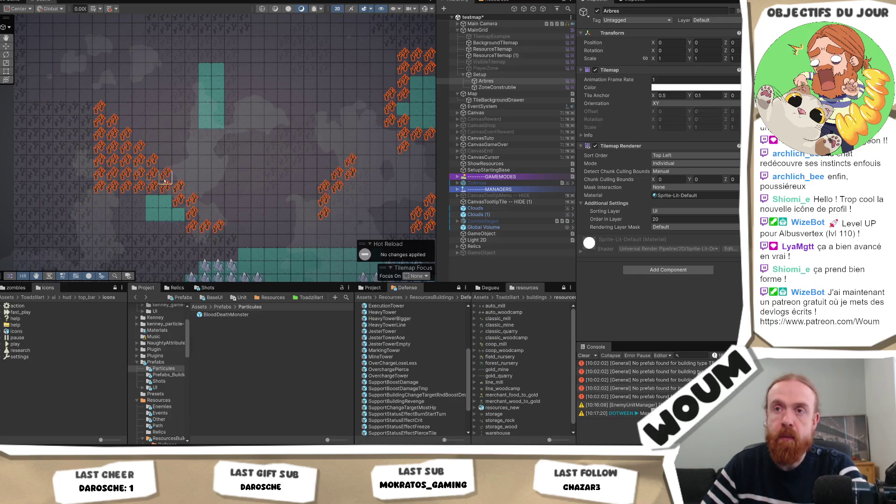
{"action": "left_click", "coordinate": [98, 202]}
{"action": "mouse_move", "coordinate": [97, 209]}
{"action": "left_mouse_down"}
{"action": "mouse_move", "coordinate": [139, 205]}
{"action": "mouse_move", "coordinate": [140, 217]}
{"action": "mouse_move", "coordinate": [101, 217]}
{"action": "mouse_move", "coordinate": [106, 230]}
{"action": "mouse_move", "coordinate": [178, 228]}
{"action": "left_mouse_up"}
{"action": "left_click_drag", "start_coordinate": [259, 136], "coordinate": [206, 194]}
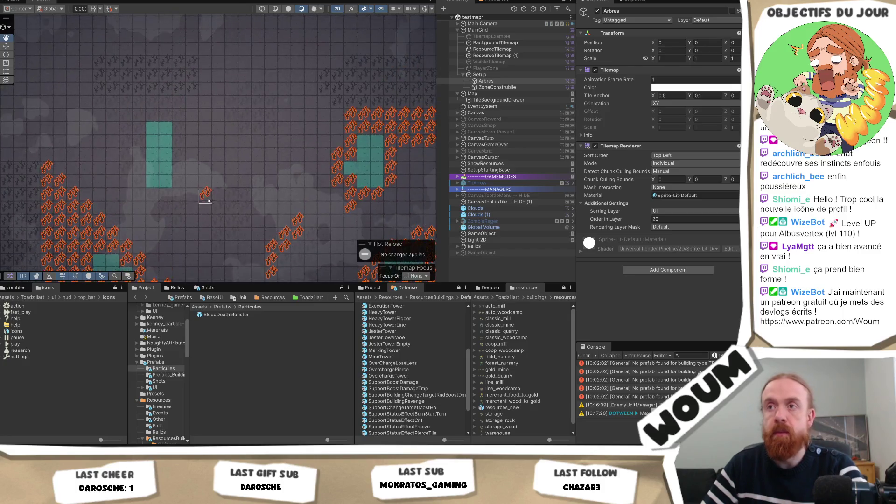
{"action": "mouse_move", "coordinate": [271, 197]}
{"action": "left_mouse_down"}
{"action": "mouse_move", "coordinate": [258, 184]}
{"action": "mouse_move", "coordinate": [220, 220]}
{"action": "mouse_move", "coordinate": [180, 210]}
{"action": "mouse_move", "coordinate": [179, 220]}
{"action": "mouse_move", "coordinate": [178, 112]}
{"action": "left_mouse_up"}
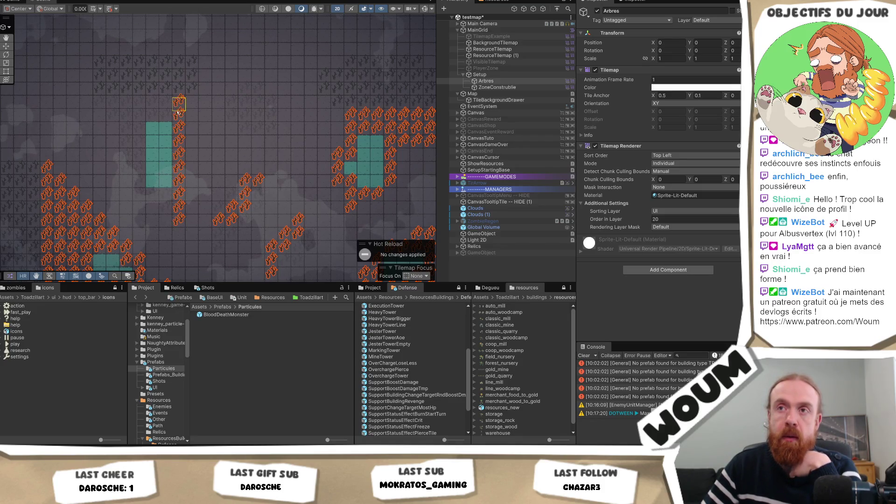
Line the teal area's top, left and bottom with trees, and add single tree tiles.
{"action": "mouse_move", "coordinate": [100, 101]}
{"action": "left_mouse_down"}
{"action": "mouse_move", "coordinate": [168, 101]}
{"action": "mouse_move", "coordinate": [171, 114]}
{"action": "mouse_move", "coordinate": [106, 115]}
{"action": "left_mouse_up"}
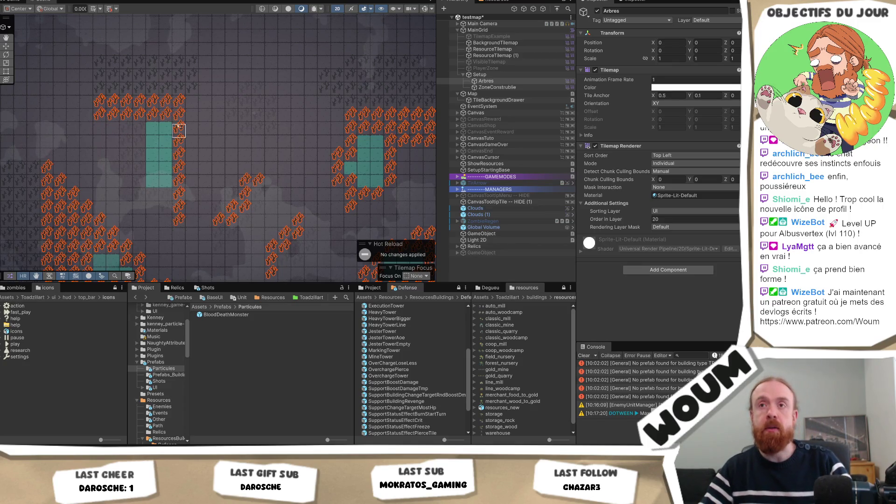
{"action": "mouse_move", "coordinate": [166, 116]}
{"action": "left_mouse_down"}
{"action": "mouse_move", "coordinate": [111, 114]}
{"action": "mouse_move", "coordinate": [127, 131]}
{"action": "mouse_move", "coordinate": [126, 168]}
{"action": "left_mouse_up"}
{"action": "mouse_move", "coordinate": [139, 130]}
{"action": "left_mouse_down"}
{"action": "mouse_move", "coordinate": [139, 198]}
{"action": "mouse_move", "coordinate": [161, 202]}
{"action": "left_mouse_up"}
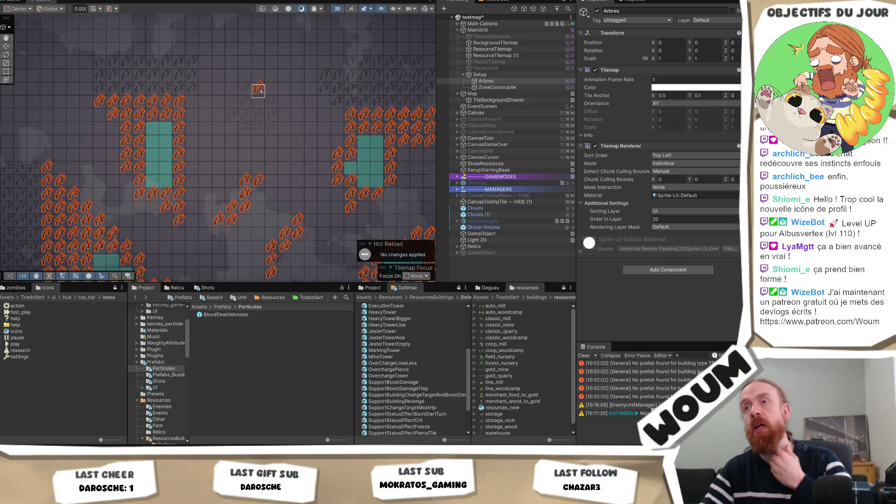
{"action": "mouse_move", "coordinate": [256, 88]}
{"action": "left_mouse_down"}
{"action": "mouse_move", "coordinate": [240, 114]}
{"action": "mouse_move", "coordinate": [165, 155]}
{"action": "mouse_move", "coordinate": [176, 138]}
{"action": "left_mouse_up"}
{"action": "left_click", "coordinate": [150, 150]}
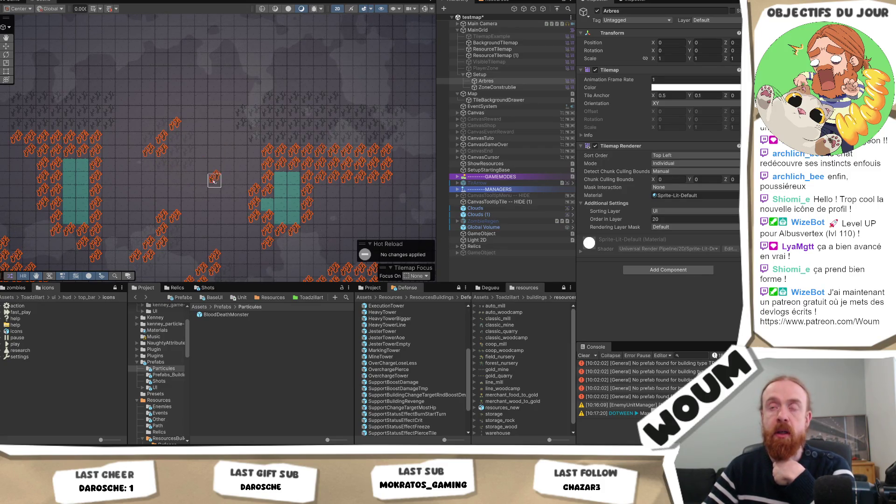
{"action": "key", "text": "ctrl+z"}
{"action": "key", "text": "ctrl+z"}
{"action": "key", "text": "ctrl+z"}
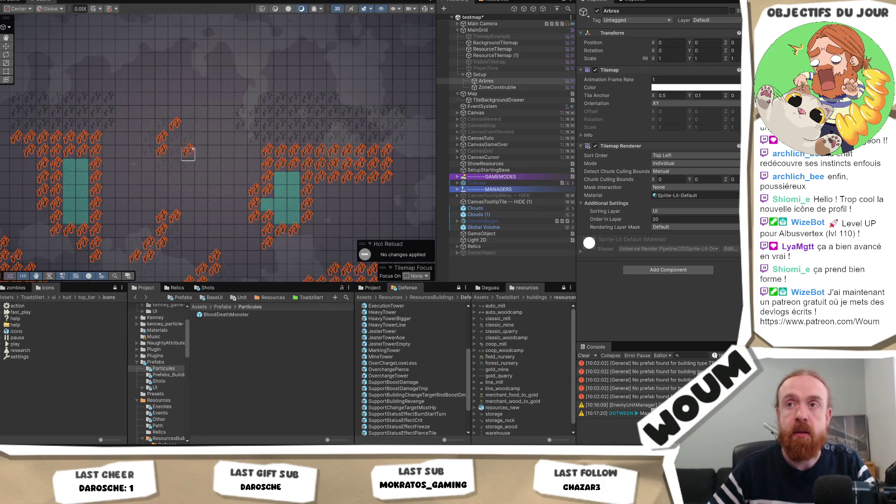
{"action": "left_click", "coordinate": [188, 124]}
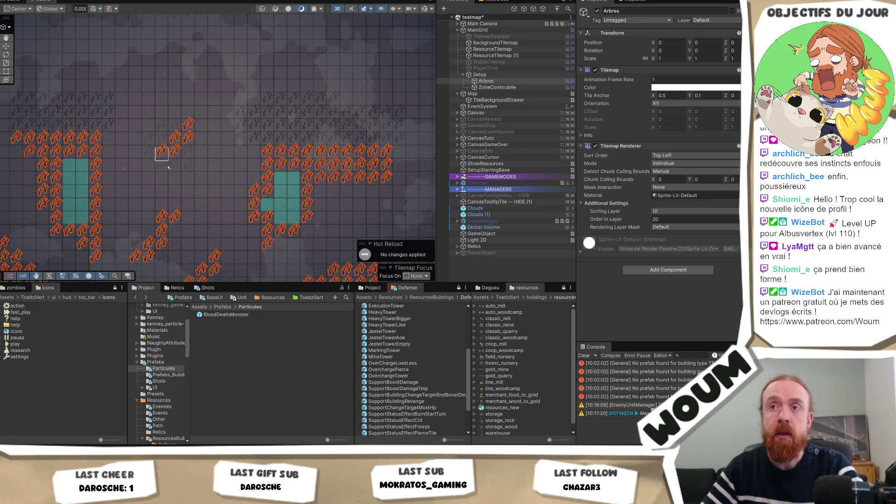
{"action": "scroll", "coordinate": [223, 200], "scroll_direction": "down", "scroll_amount": 1}
{"action": "left_click_drag", "start_coordinate": [227, 216], "coordinate": [238, 174]}
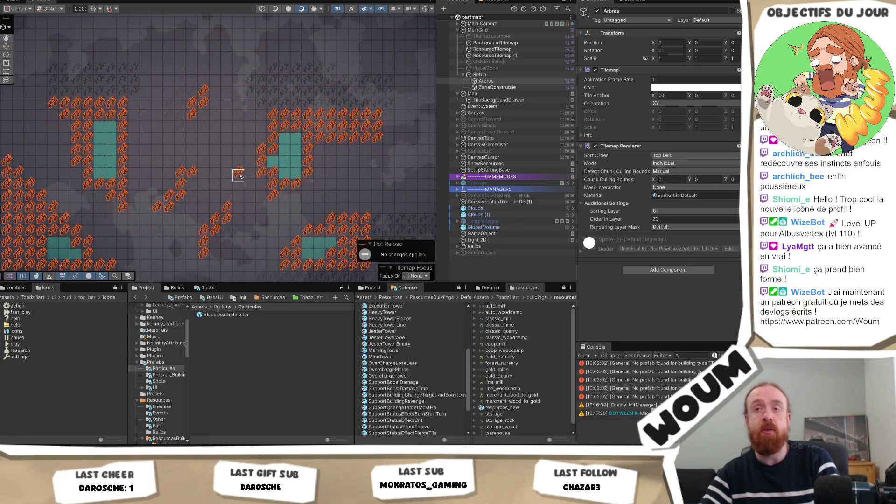
{"action": "scroll", "coordinate": [224, 184], "scroll_direction": "down", "scroll_amount": 3}
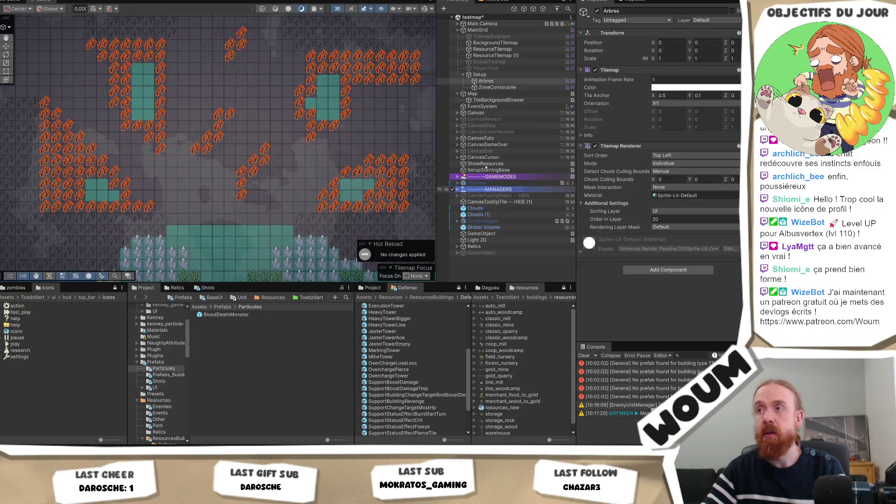
Paint an extra teal build-zone cell on the ZoneConstruible tilemap.
{"action": "left_click", "coordinate": [497, 87]}
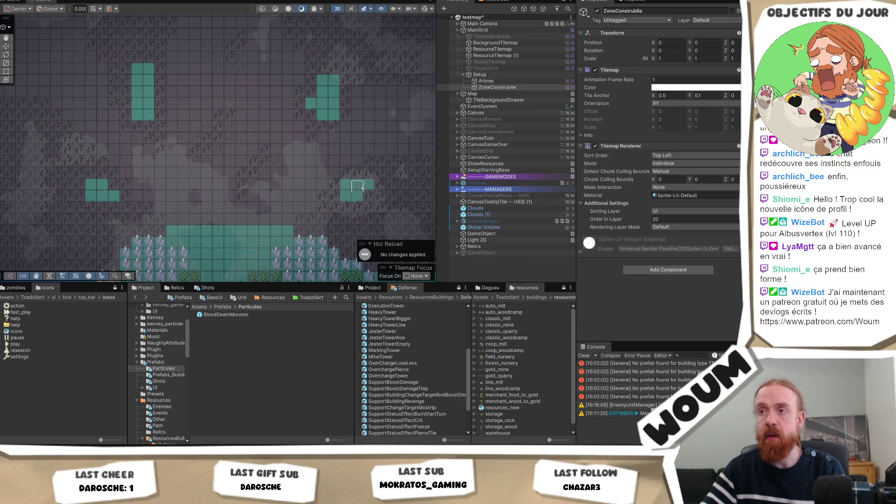
{"action": "scroll", "coordinate": [377, 184], "scroll_direction": "up", "scroll_amount": 1}
{"action": "scroll", "coordinate": [377, 185], "scroll_direction": "up", "scroll_amount": 2}
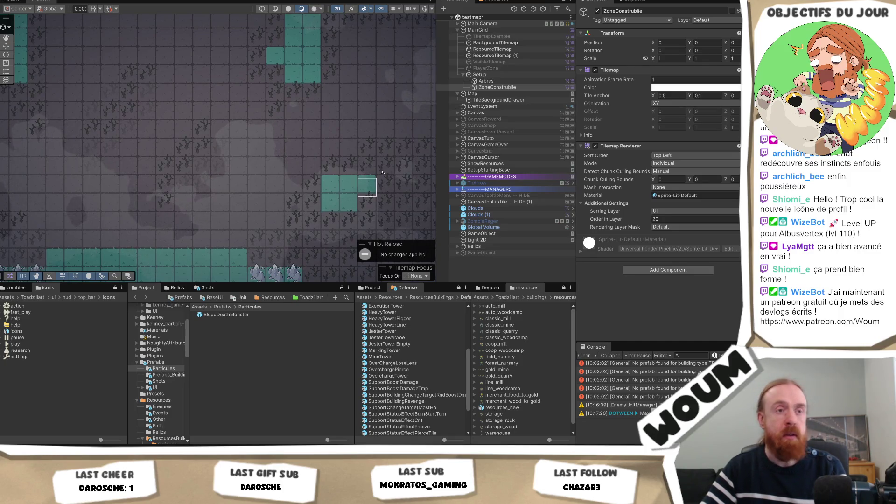
{"action": "left_click", "coordinate": [366, 193]}
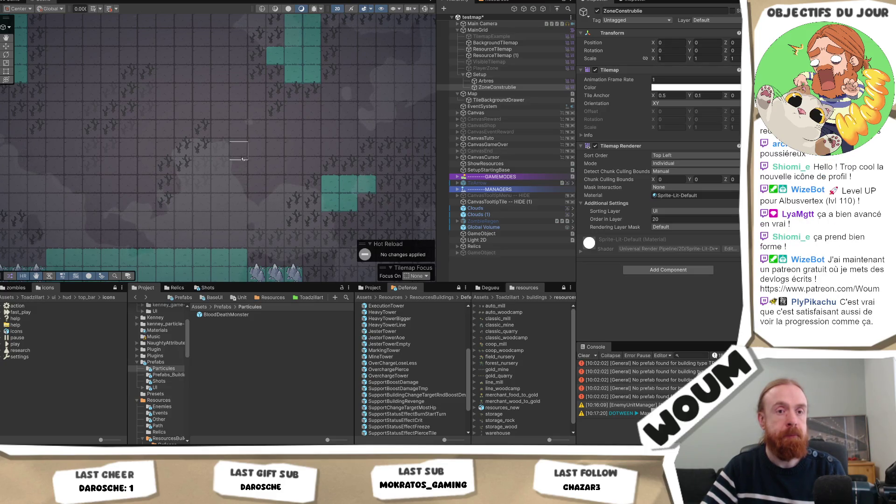
{"action": "scroll", "coordinate": [254, 148], "scroll_direction": "down", "scroll_amount": 1}
{"action": "scroll", "coordinate": [336, 165], "scroll_direction": "down", "scroll_amount": 1}
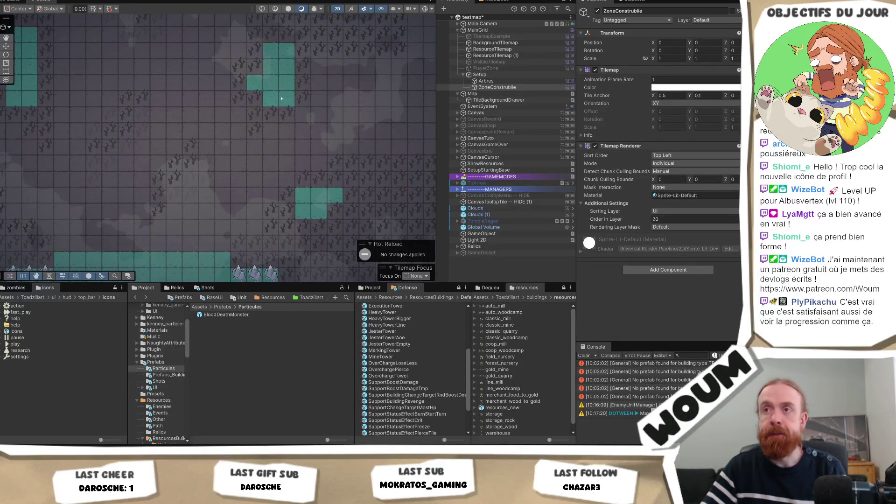
Paint three more trees near the top of the map on the Arbres tilemap.
{"action": "left_click", "coordinate": [500, 86]}
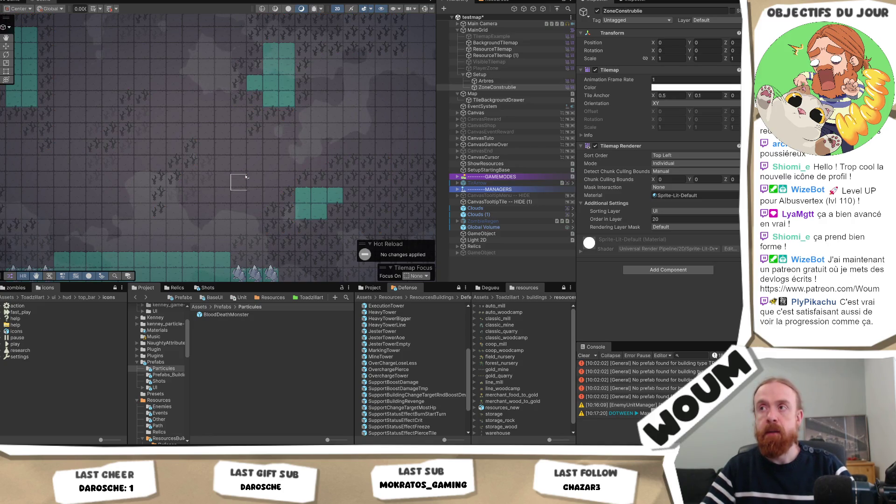
{"action": "key", "text": "Up"}
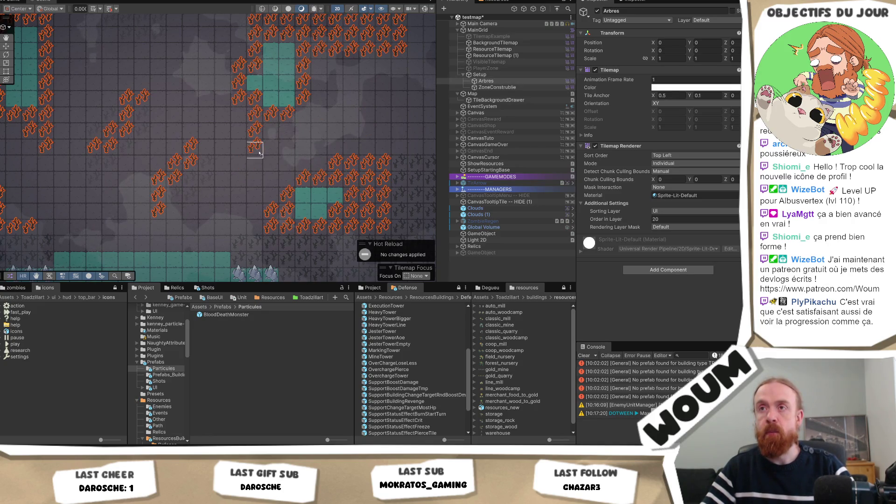
{"action": "left_click_drag", "start_coordinate": [174, 84], "coordinate": [180, 144]}
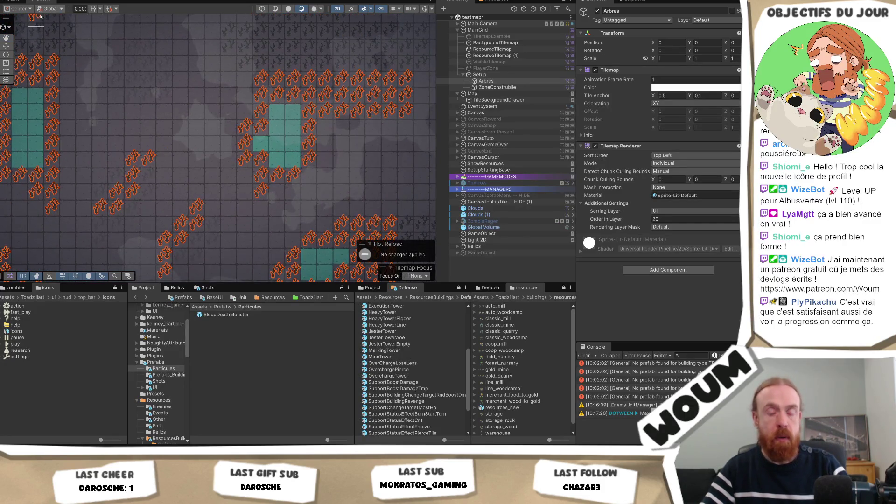
{"action": "left_click_drag", "start_coordinate": [164, 45], "coordinate": [149, 77]}
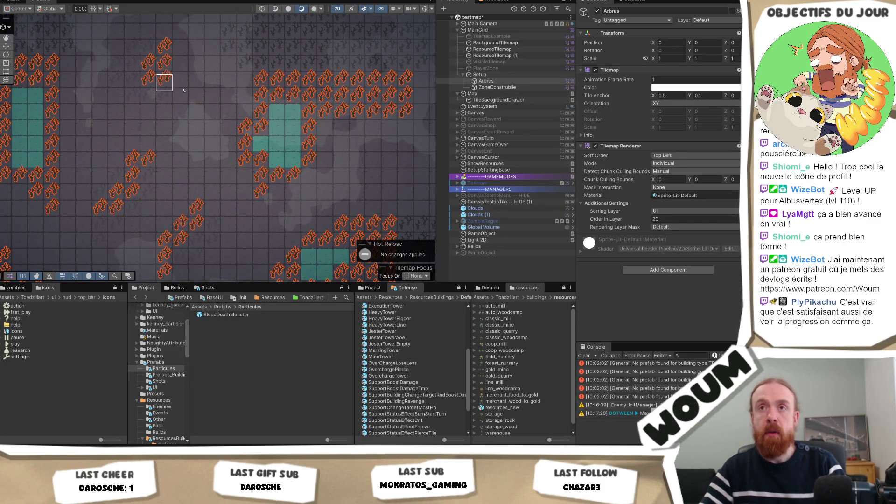
Mark two teal cells with red dots on the ZoneConstruible tilemap.
{"action": "left_click", "coordinate": [490, 87]}
{"action": "scroll", "coordinate": [289, 178], "scroll_direction": "down", "scroll_amount": 1}
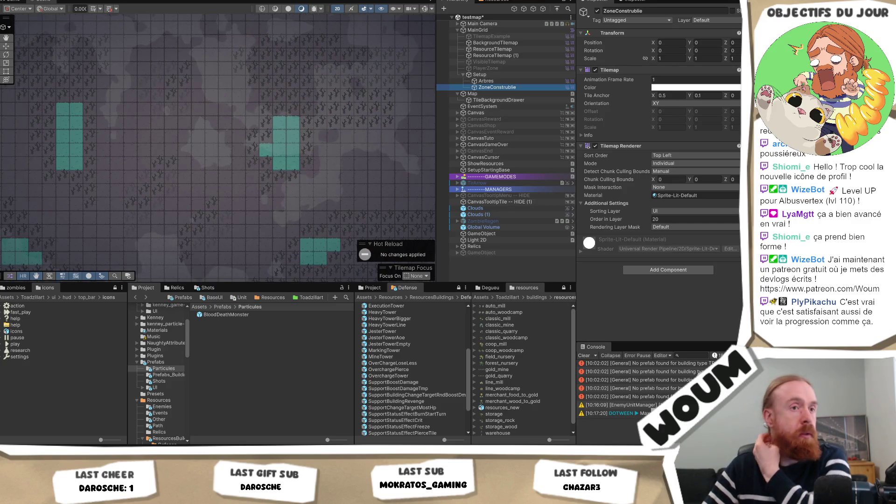
{"action": "left_click_drag", "start_coordinate": [347, 204], "coordinate": [317, 154]}
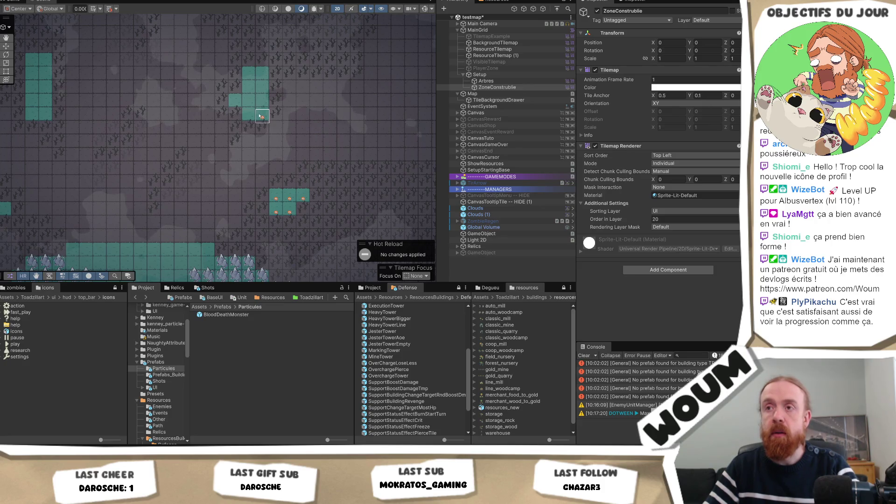
{"action": "left_click_drag", "start_coordinate": [262, 116], "coordinate": [248, 116]}
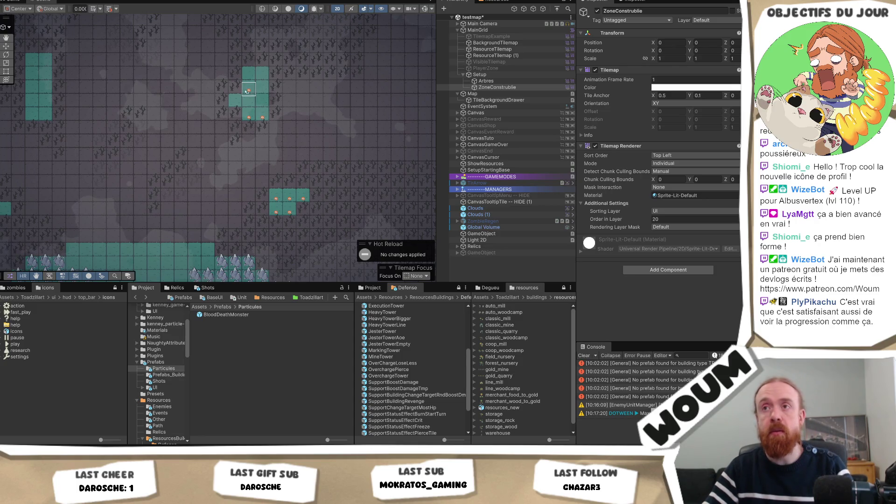
Paint red marker dots on teal cells of the left and lower-left build zones.
{"action": "mouse_move", "coordinate": [249, 90]}
{"action": "left_mouse_down"}
{"action": "mouse_move", "coordinate": [252, 101]}
{"action": "mouse_move", "coordinate": [239, 109]}
{"action": "left_mouse_up"}
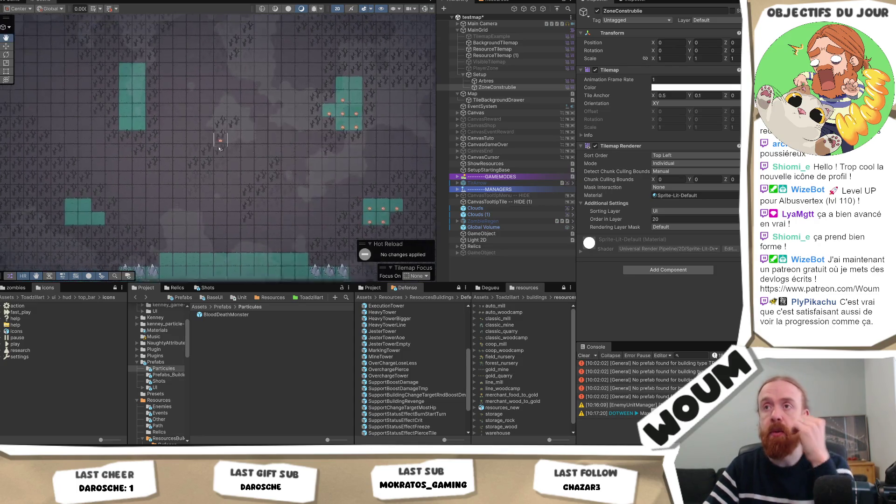
{"action": "left_click_drag", "start_coordinate": [216, 136], "coordinate": [328, 166]}
{"action": "left_click", "coordinate": [144, 121]}
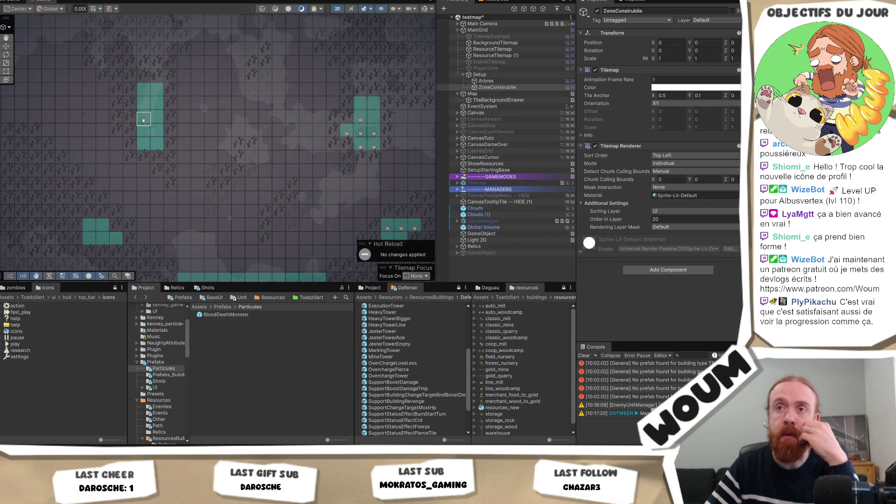
{"action": "mouse_move", "coordinate": [144, 120]}
{"action": "left_mouse_down"}
{"action": "mouse_move", "coordinate": [143, 147]}
{"action": "mouse_move", "coordinate": [157, 147]}
{"action": "left_mouse_up"}
{"action": "left_click", "coordinate": [158, 107]}
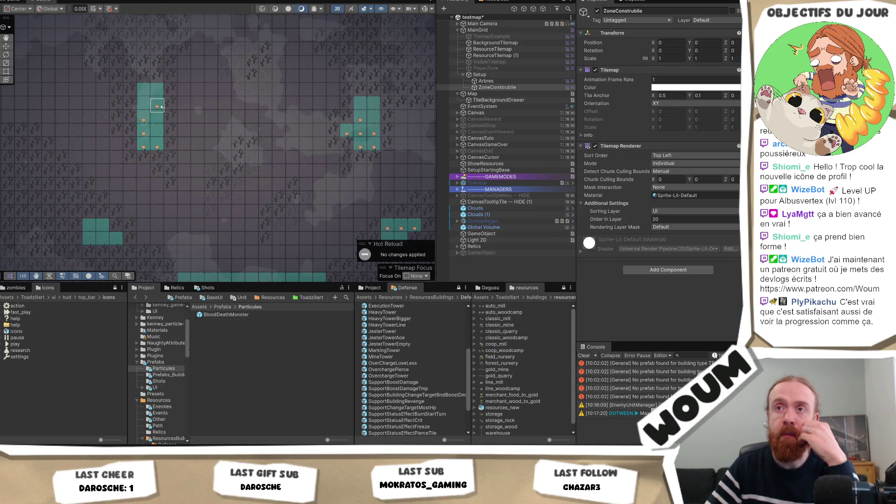
{"action": "left_click", "coordinate": [90, 240]}
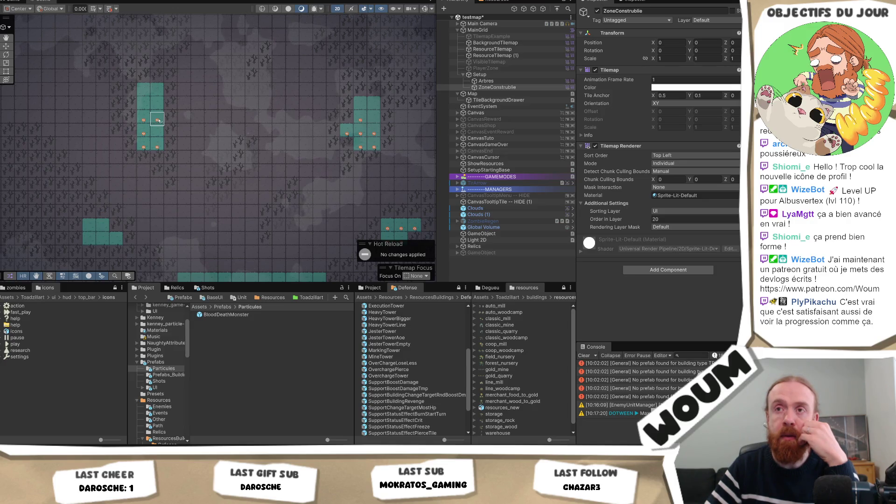
{"action": "left_click", "coordinate": [157, 160]}
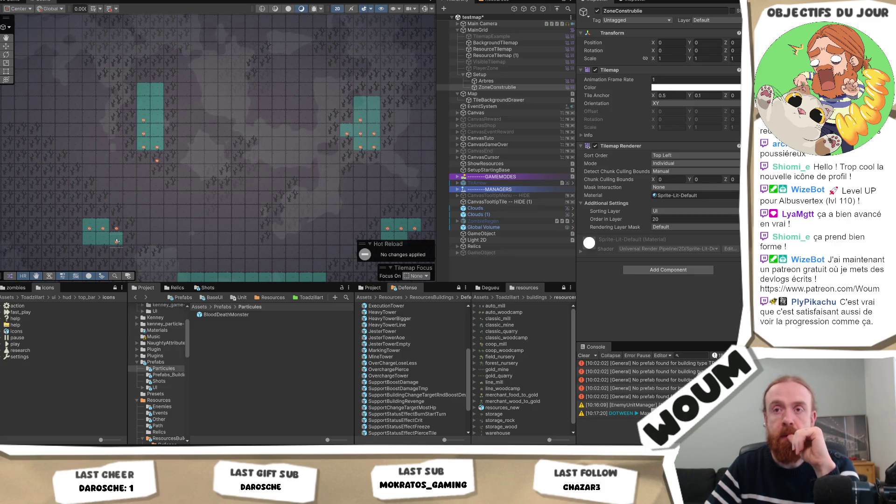
Add a red marker on an open cell in the lower map, then select the Arbres tilemap.
{"action": "scroll", "coordinate": [195, 205], "scroll_direction": "right", "scroll_amount": 2}
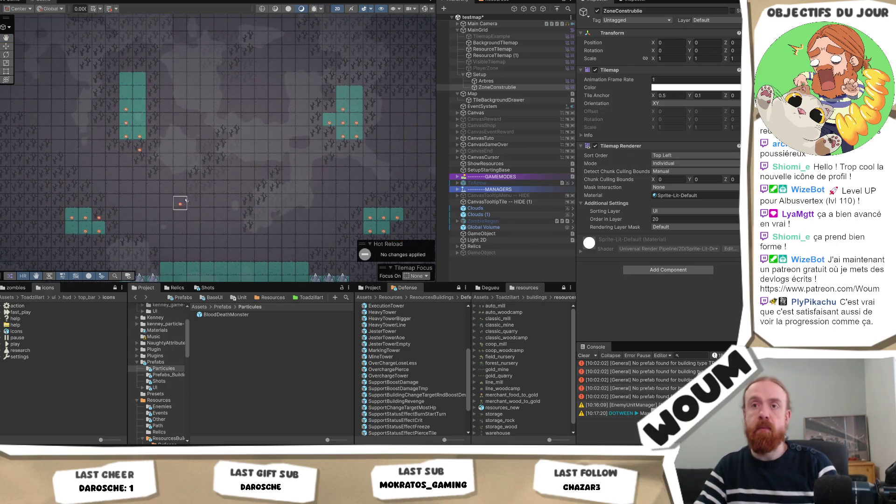
{"action": "left_click_drag", "start_coordinate": [226, 202], "coordinate": [198, 214]}
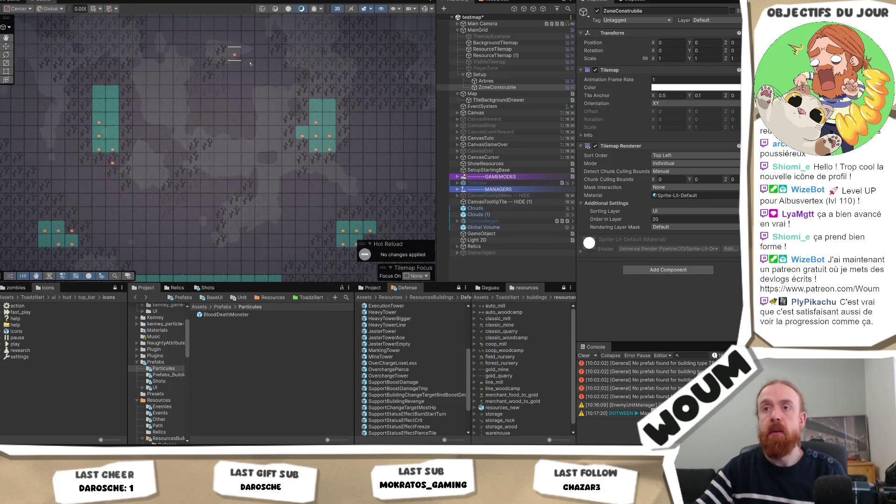
{"action": "scroll", "coordinate": [249, 217], "scroll_direction": "up", "scroll_amount": 3}
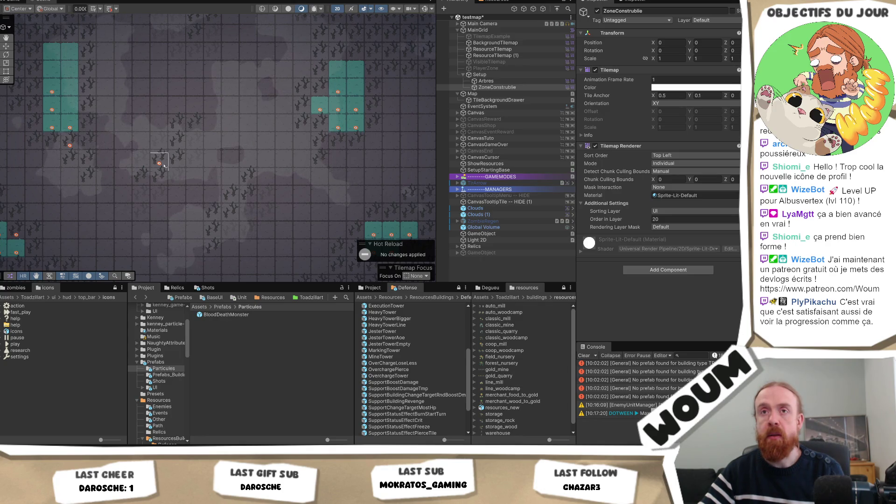
{"action": "left_click", "coordinate": [231, 216]}
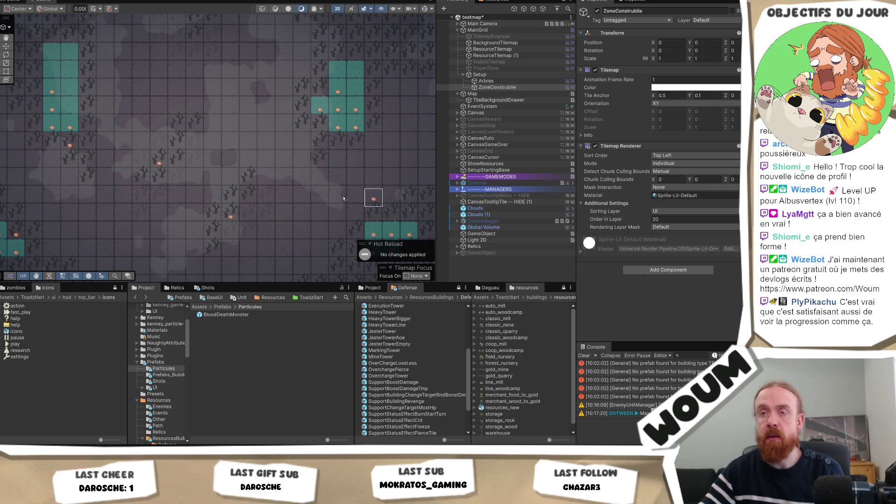
{"action": "scroll", "coordinate": [268, 189], "scroll_direction": "down", "scroll_amount": 1}
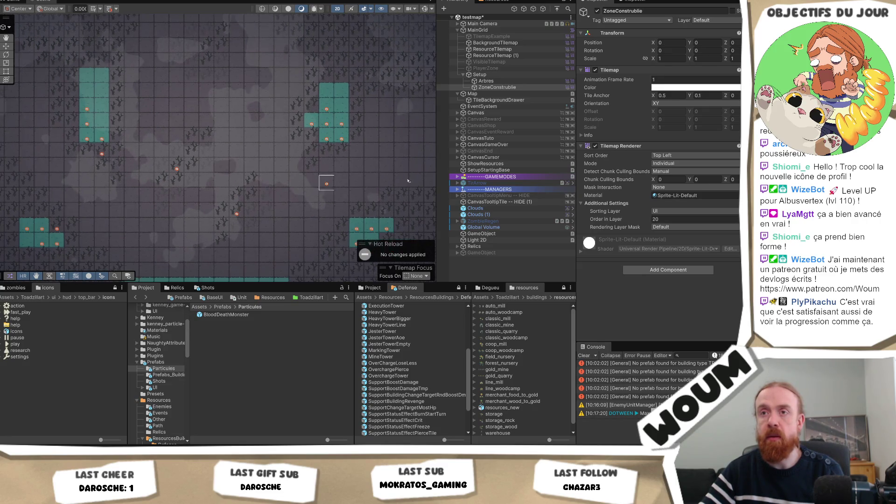
{"action": "left_click", "coordinate": [513, 81]}
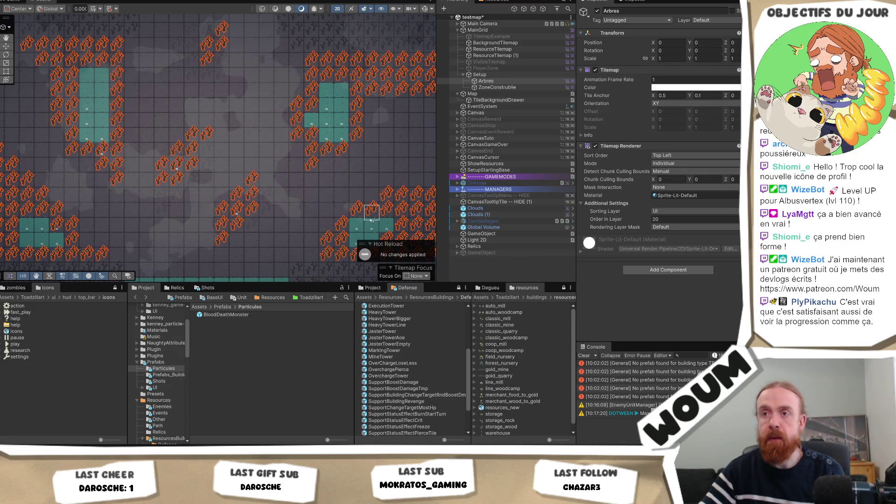
Erase the tree sitting in the lower-left teal block of the Arbres tilemap.
{"action": "scroll", "coordinate": [340, 179], "scroll_direction": "down", "scroll_amount": 1}
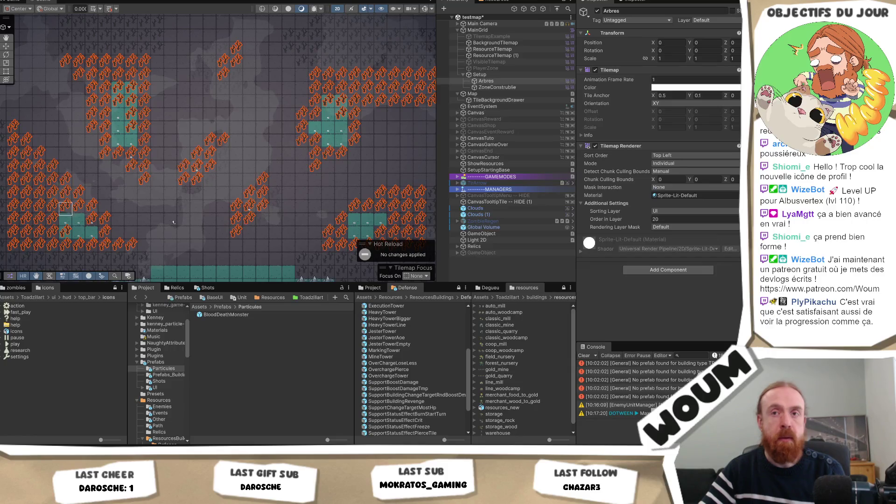
{"action": "left_click", "coordinate": [92, 219]}
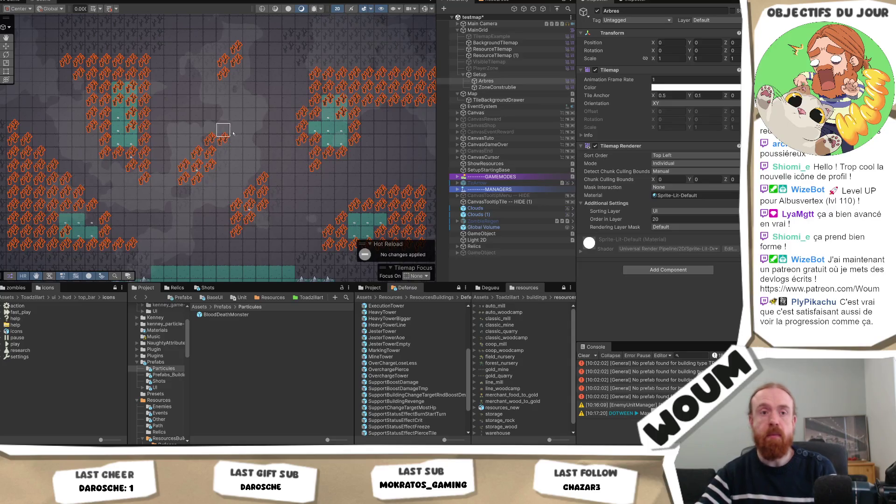
{"action": "mouse_move", "coordinate": [234, 117]}
{"action": "left_mouse_down"}
{"action": "mouse_move", "coordinate": [215, 176]}
{"action": "mouse_move", "coordinate": [210, 118]}
{"action": "mouse_move", "coordinate": [211, 161]}
{"action": "left_mouse_up"}
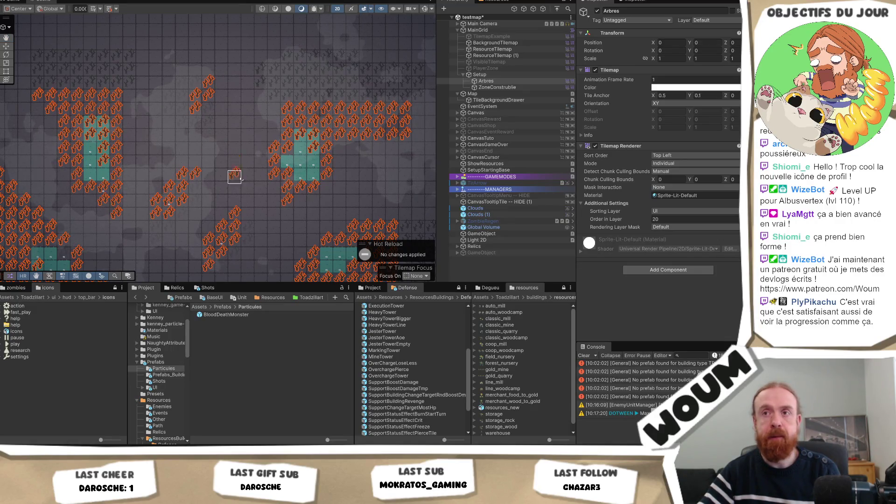
{"action": "left_click_drag", "start_coordinate": [247, 200], "coordinate": [238, 139]}
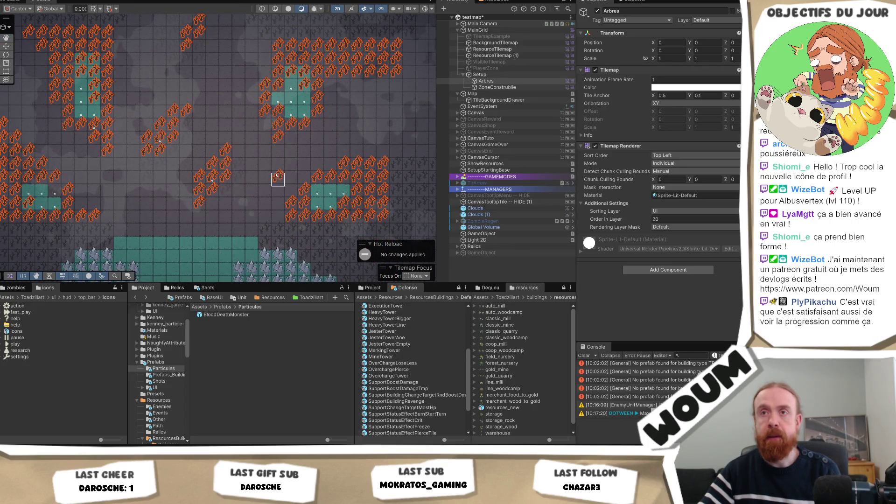
Duplicate the Setup group into Setup (1) and expand it to its Arbres tilemap.
{"action": "left_click", "coordinate": [504, 75]}
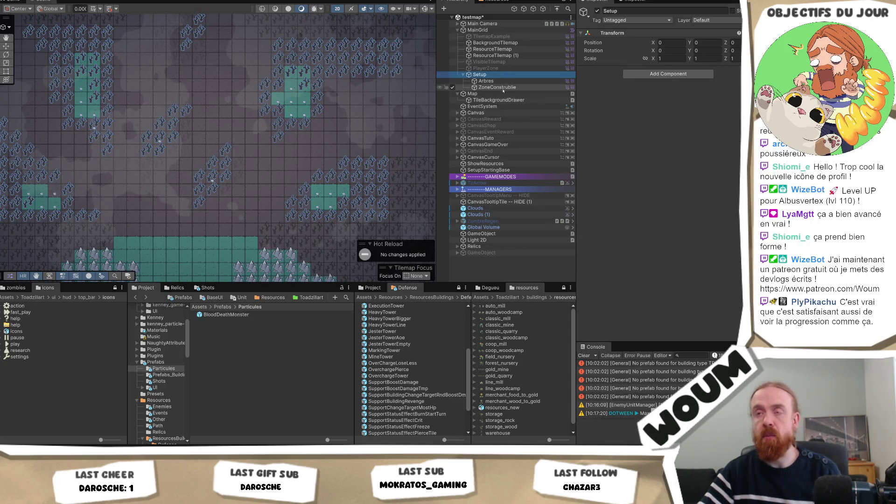
{"action": "key", "text": "ctrl+d"}
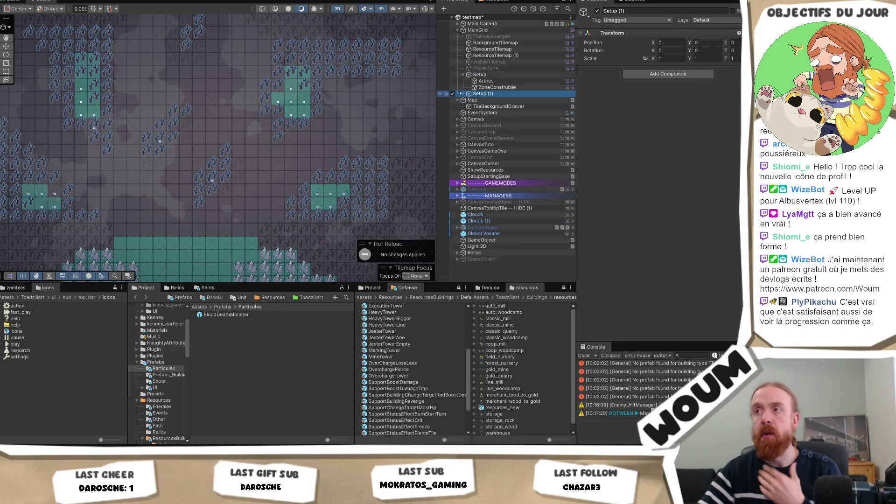
{"action": "left_click", "coordinate": [462, 94]}
{"action": "left_click", "coordinate": [486, 100]}
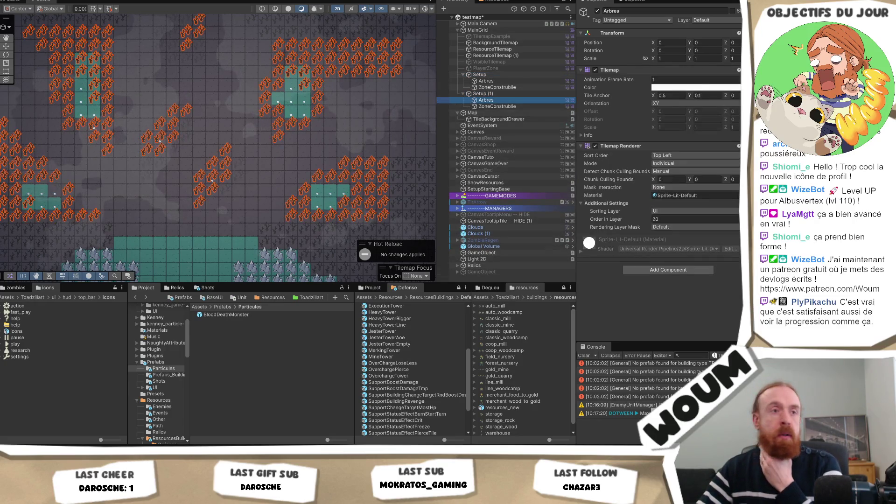
Deactivate the original Setup group and check Setup (1)'s Arbres and ZoneConstruible tilemaps.
{"action": "left_click", "coordinate": [501, 75]}
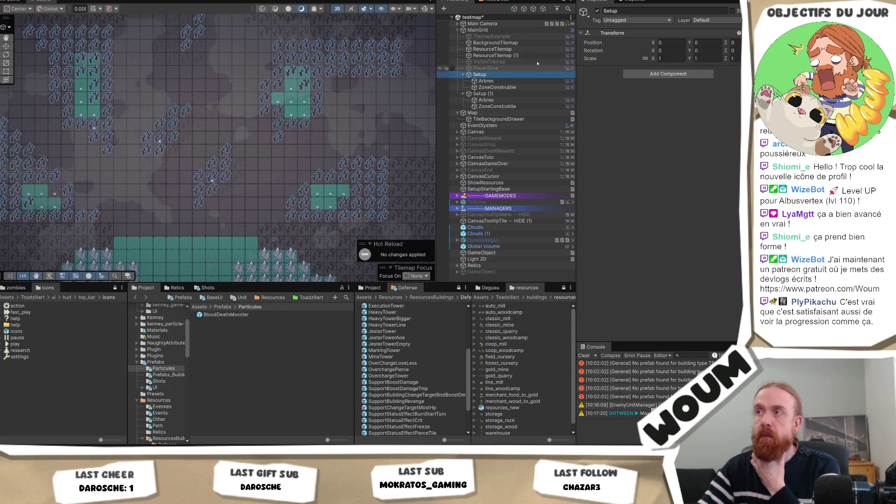
{"action": "left_click", "coordinate": [597, 11]}
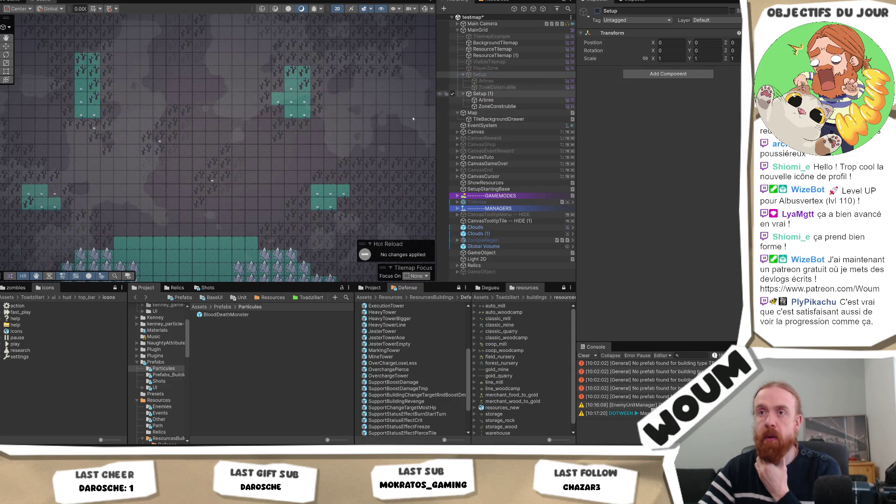
{"action": "left_click", "coordinate": [509, 100]}
{"action": "left_click", "coordinate": [513, 106]}
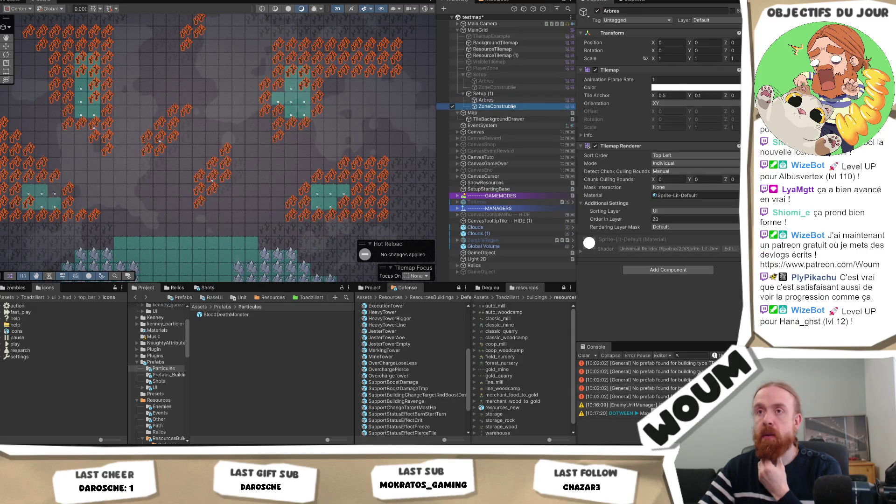
{"action": "left_click", "coordinate": [514, 100]}
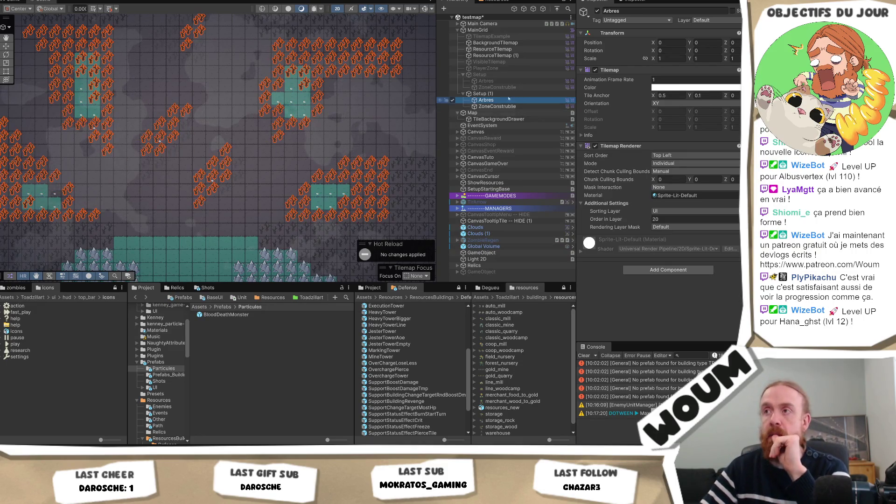
Briefly reactivate the original Setup, deactivate it again, and select Setup (1) > Arbres.
{"action": "left_click", "coordinate": [479, 75]}
{"action": "left_click", "coordinate": [597, 10]}
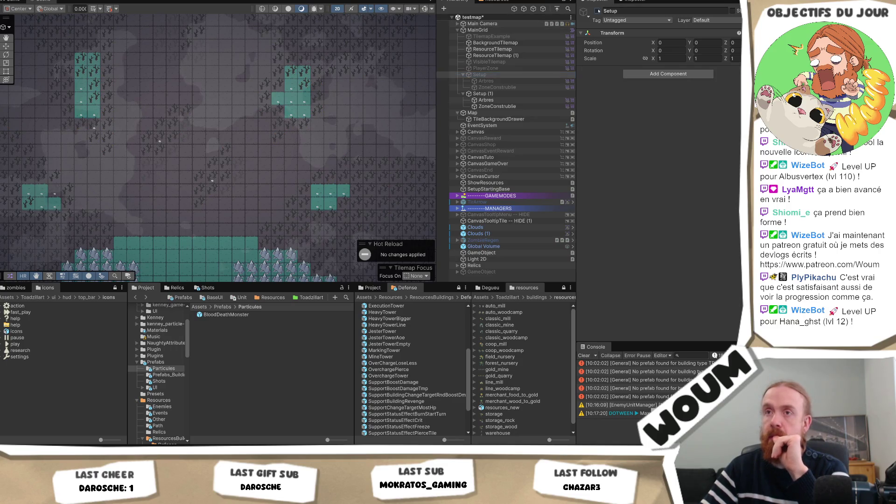
{"action": "left_click", "coordinate": [495, 81]}
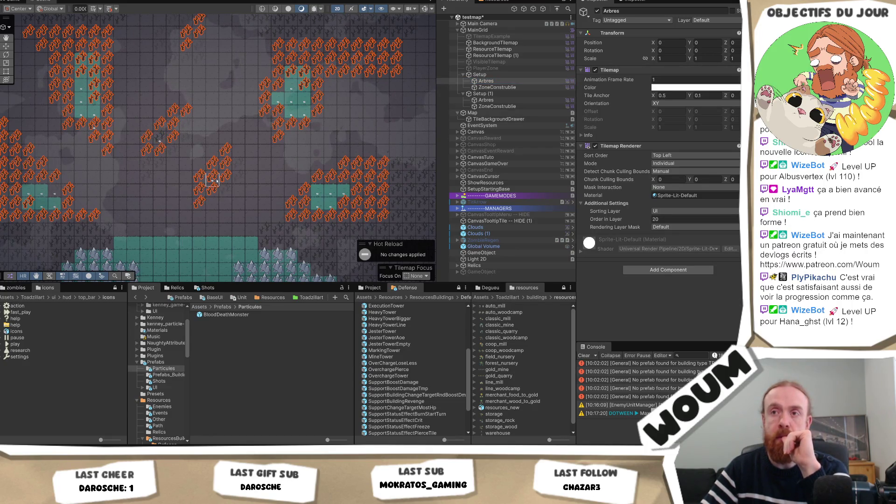
{"action": "left_click", "coordinate": [509, 75]}
{"action": "left_click", "coordinate": [597, 11]}
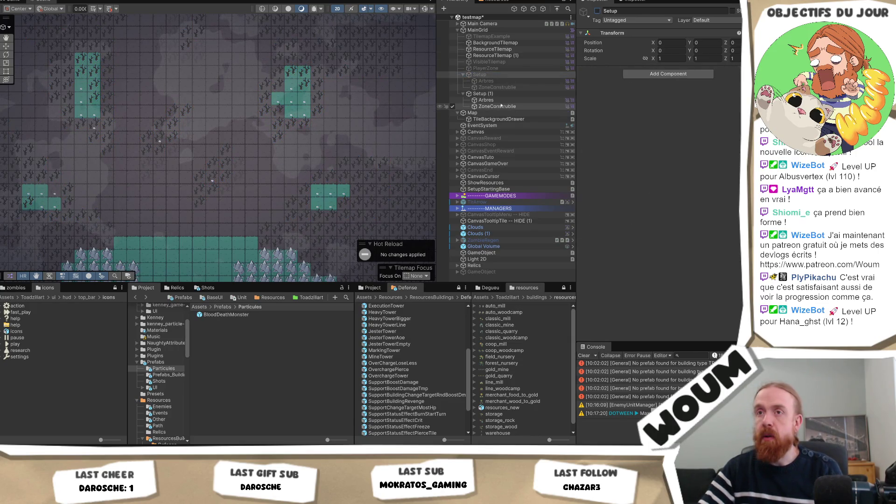
{"action": "left_click", "coordinate": [505, 106]}
{"action": "left_click", "coordinate": [504, 99]}
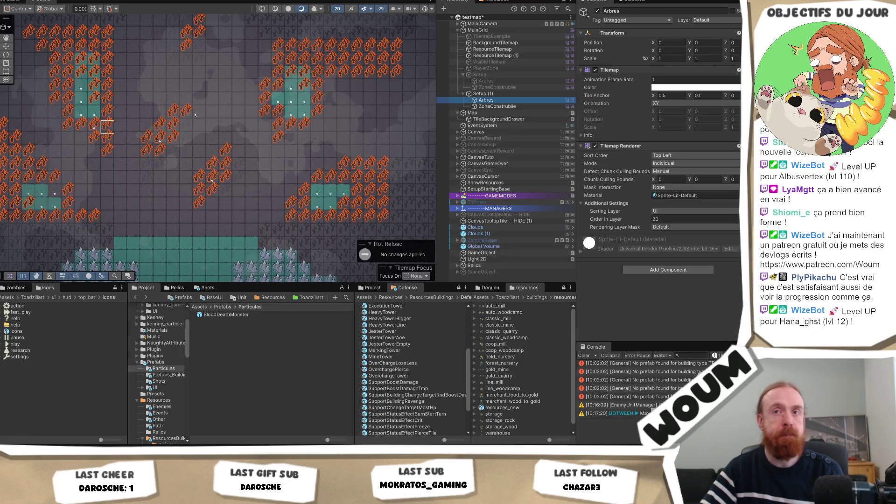
On Setup (1)'s Arbres, erase a cluster of trees and paint new ones over a teal block.
{"action": "left_click_drag", "start_coordinate": [86, 154], "coordinate": [140, 208]}
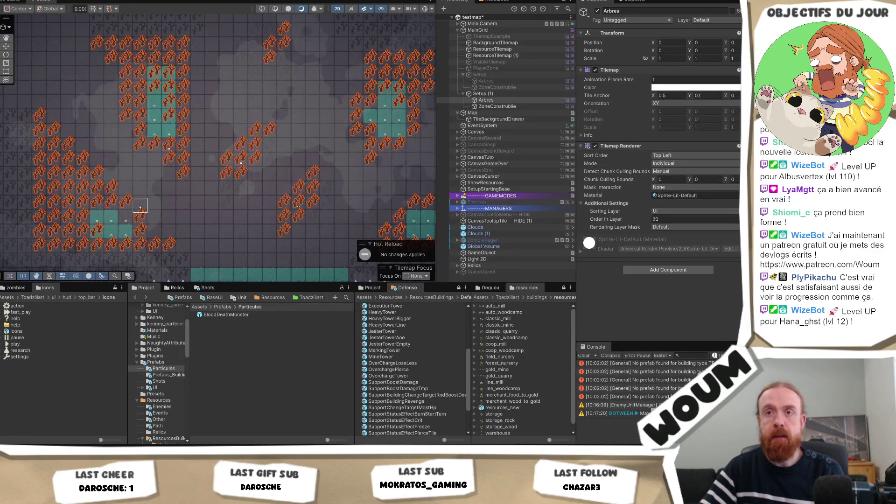
{"action": "mouse_move", "coordinate": [198, 162]}
{"action": "left_mouse_down"}
{"action": "mouse_move", "coordinate": [183, 174]}
{"action": "mouse_move", "coordinate": [161, 145]}
{"action": "mouse_move", "coordinate": [168, 162]}
{"action": "mouse_move", "coordinate": [180, 133]}
{"action": "mouse_move", "coordinate": [126, 134]}
{"action": "left_mouse_up"}
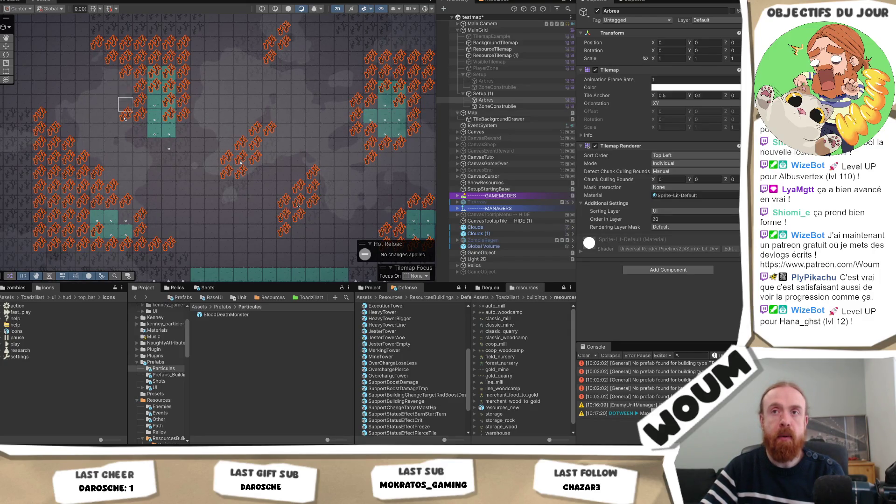
{"action": "mouse_move", "coordinate": [196, 90]}
{"action": "left_mouse_down"}
{"action": "mouse_move", "coordinate": [184, 119]}
{"action": "mouse_move", "coordinate": [184, 100]}
{"action": "mouse_move", "coordinate": [141, 132]}
{"action": "mouse_move", "coordinate": [183, 135]}
{"action": "mouse_move", "coordinate": [184, 145]}
{"action": "mouse_move", "coordinate": [170, 145]}
{"action": "mouse_move", "coordinate": [180, 99]}
{"action": "left_mouse_up"}
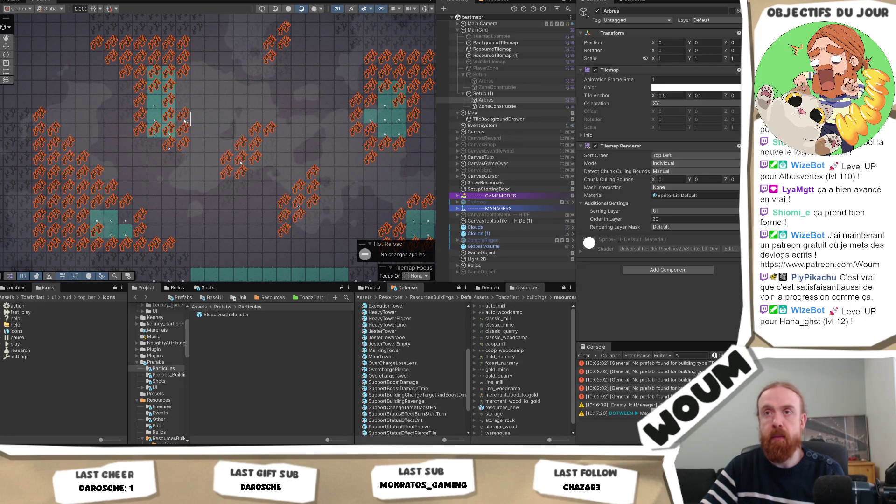
{"action": "mouse_move", "coordinate": [296, 133]}
{"action": "left_mouse_down"}
{"action": "mouse_move", "coordinate": [260, 160]}
{"action": "mouse_move", "coordinate": [291, 135]}
{"action": "left_mouse_up"}
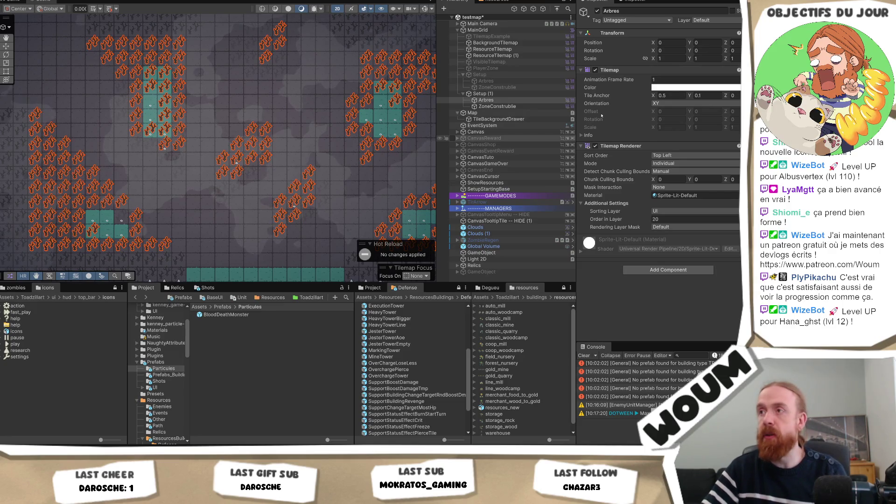
Clear markers from the bottom-left, right and lower-right teal tiles of ZoneConstruible.
{"action": "left_click", "coordinate": [511, 106]}
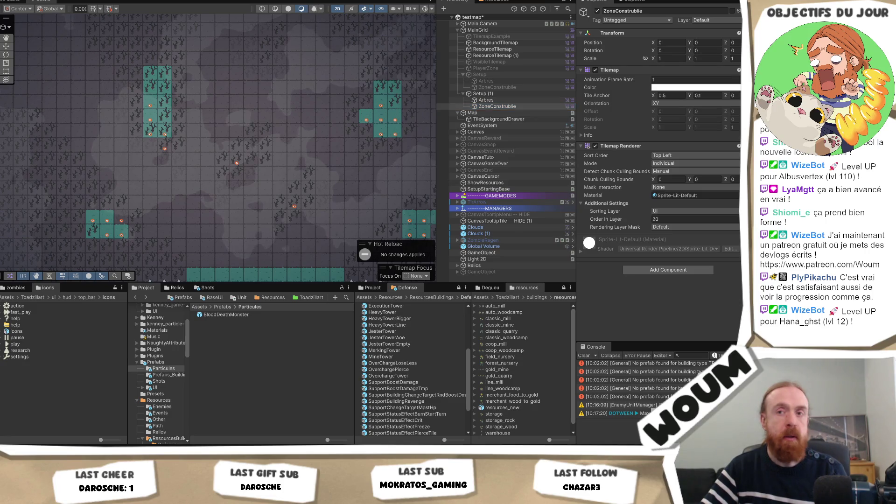
{"action": "mouse_move", "coordinate": [106, 191]}
{"action": "left_mouse_down"}
{"action": "mouse_move", "coordinate": [106, 221]}
{"action": "mouse_move", "coordinate": [121, 235]}
{"action": "mouse_move", "coordinate": [84, 223]}
{"action": "mouse_move", "coordinate": [165, 117]}
{"action": "mouse_move", "coordinate": [165, 146]}
{"action": "mouse_move", "coordinate": [150, 104]}
{"action": "mouse_move", "coordinate": [138, 114]}
{"action": "left_mouse_up"}
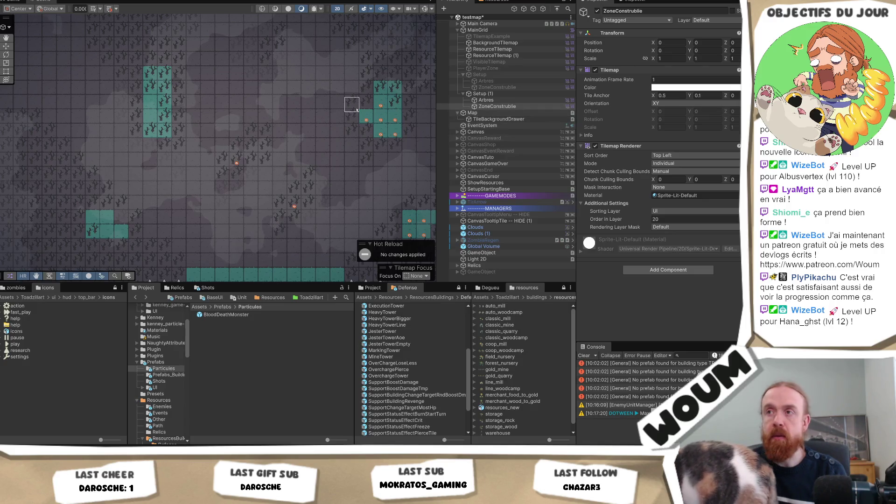
{"action": "mouse_move", "coordinate": [382, 124]}
{"action": "left_mouse_down"}
{"action": "mouse_move", "coordinate": [367, 138]}
{"action": "mouse_move", "coordinate": [395, 137]}
{"action": "mouse_move", "coordinate": [395, 166]}
{"action": "mouse_move", "coordinate": [337, 149]}
{"action": "left_mouse_up"}
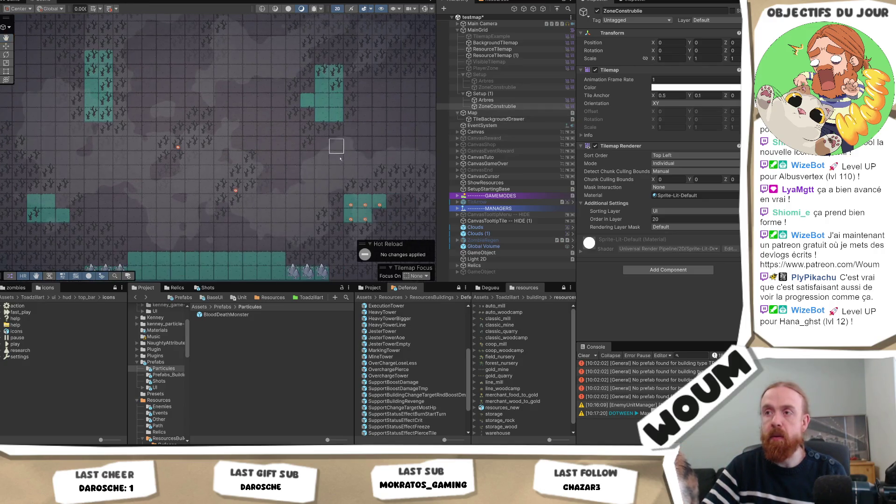
{"action": "mouse_move", "coordinate": [378, 204]}
{"action": "left_mouse_down"}
{"action": "mouse_move", "coordinate": [364, 219]}
{"action": "mouse_move", "coordinate": [355, 204]}
{"action": "left_mouse_up"}
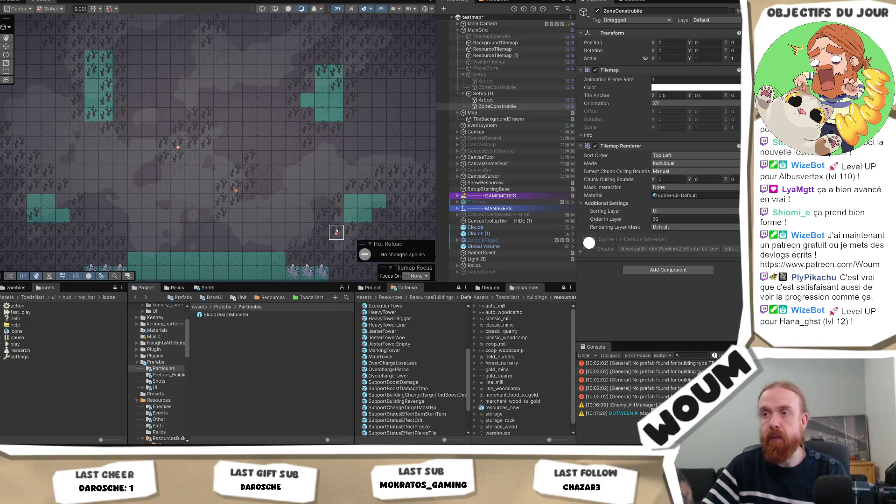
Paint new red markers on the map, undoing and re-placing a few of them.
{"action": "mouse_move", "coordinate": [336, 229]}
{"action": "left_mouse_down"}
{"action": "mouse_move", "coordinate": [350, 219]}
{"action": "mouse_move", "coordinate": [351, 204]}
{"action": "left_mouse_up"}
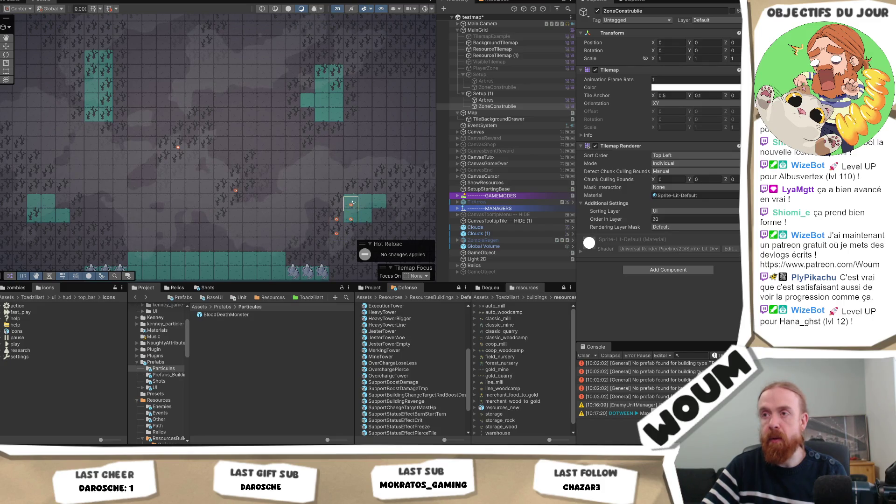
{"action": "left_click", "coordinate": [250, 160]}
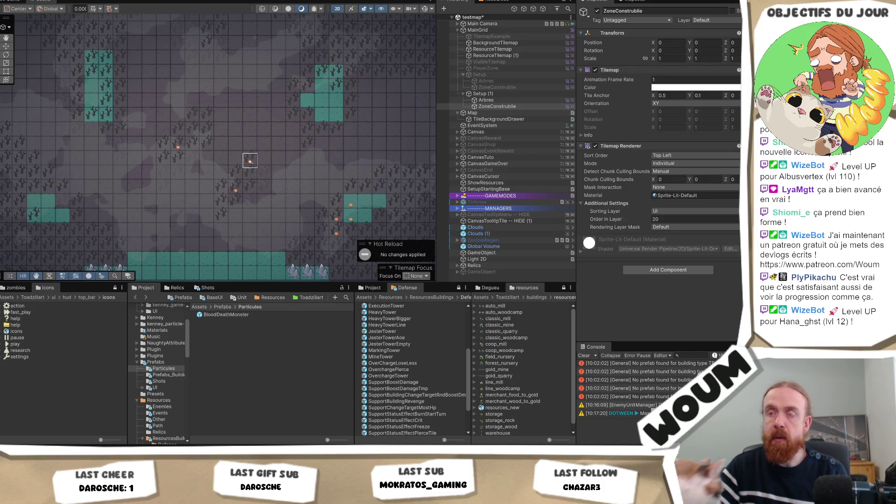
{"action": "left_click", "coordinate": [251, 176]}
{"action": "left_click", "coordinate": [206, 132]}
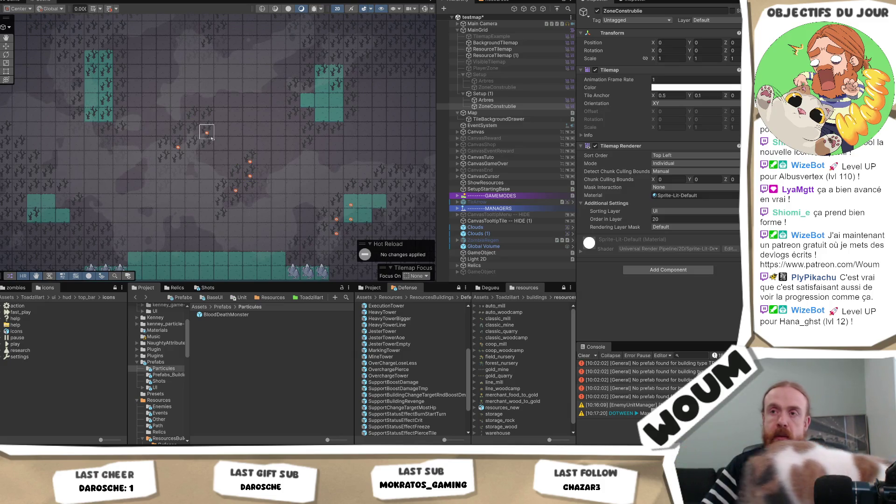
{"action": "key", "text": "ctrl+z"}
{"action": "key", "text": "ctrl+z"}
{"action": "key", "text": "ctrl+z"}
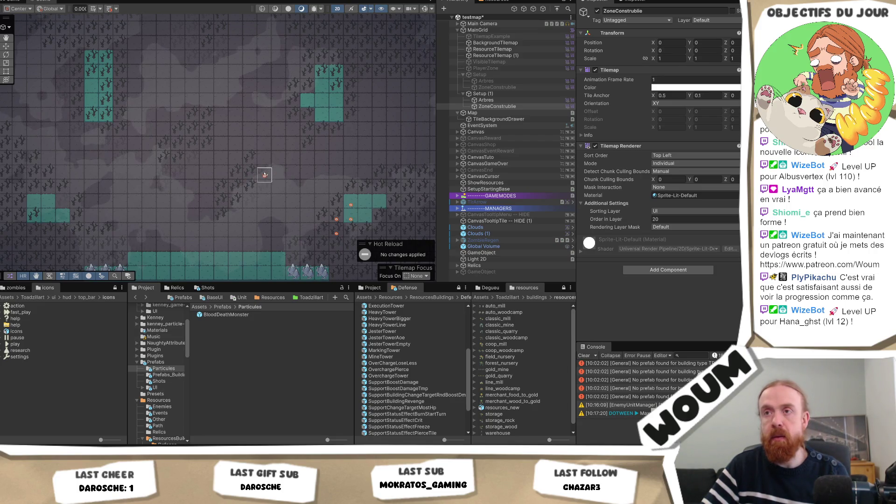
{"action": "left_click", "coordinate": [250, 175]}
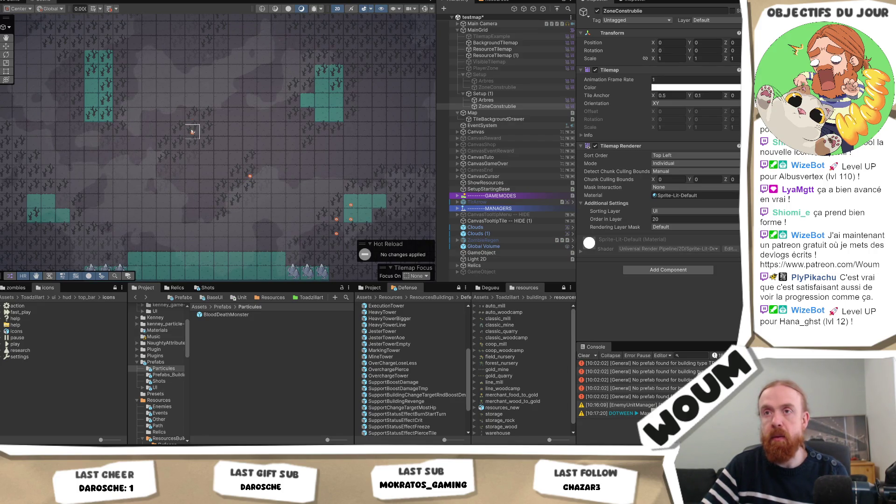
{"action": "left_click", "coordinate": [191, 132]}
Paint a short marker run, five marker cells, and three build-site markers near the map centre.
{"action": "left_click_drag", "start_coordinate": [356, 101], "coordinate": [328, 130]}
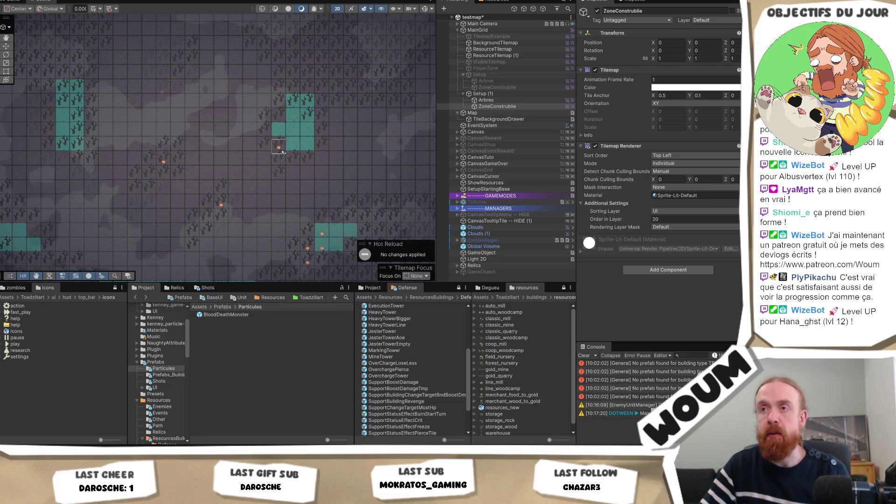
{"action": "mouse_move", "coordinate": [283, 153]}
{"action": "left_mouse_down"}
{"action": "mouse_move", "coordinate": [295, 160]}
{"action": "mouse_move", "coordinate": [294, 176]}
{"action": "mouse_move", "coordinate": [305, 160]}
{"action": "left_mouse_up"}
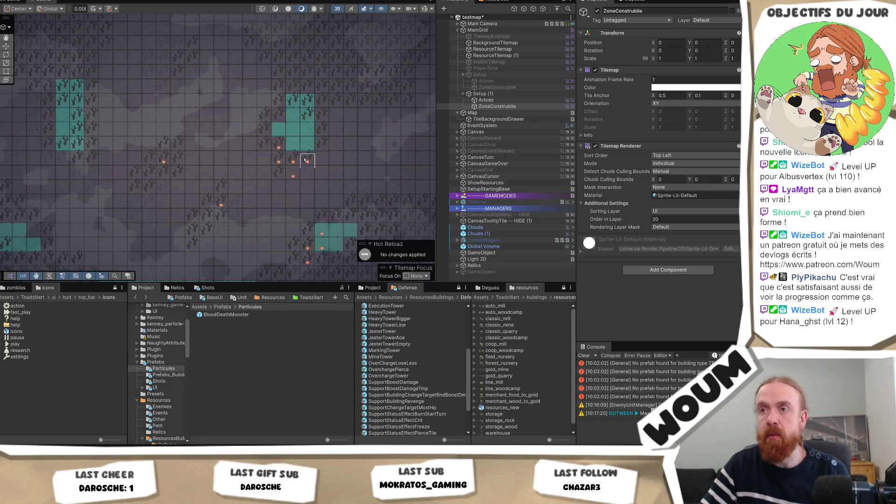
{"action": "scroll", "coordinate": [186, 177], "scroll_direction": "left", "scroll_amount": 5}
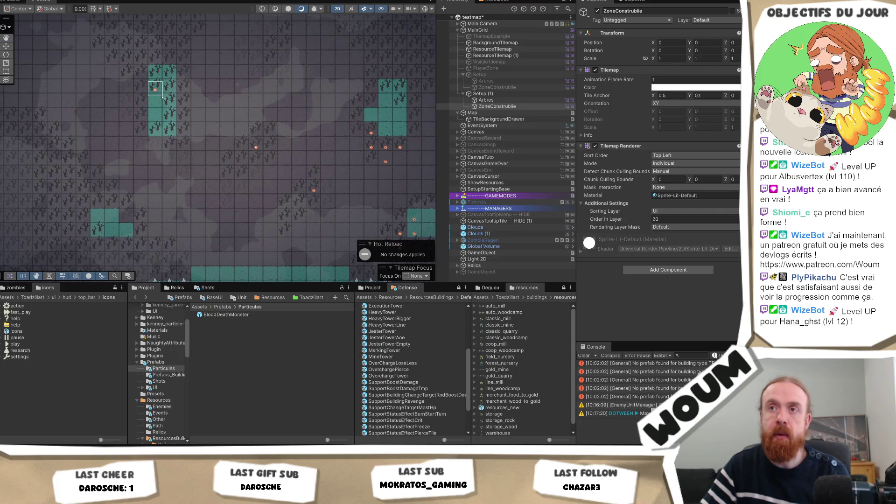
{"action": "scroll", "coordinate": [166, 112], "scroll_direction": "left", "scroll_amount": 2}
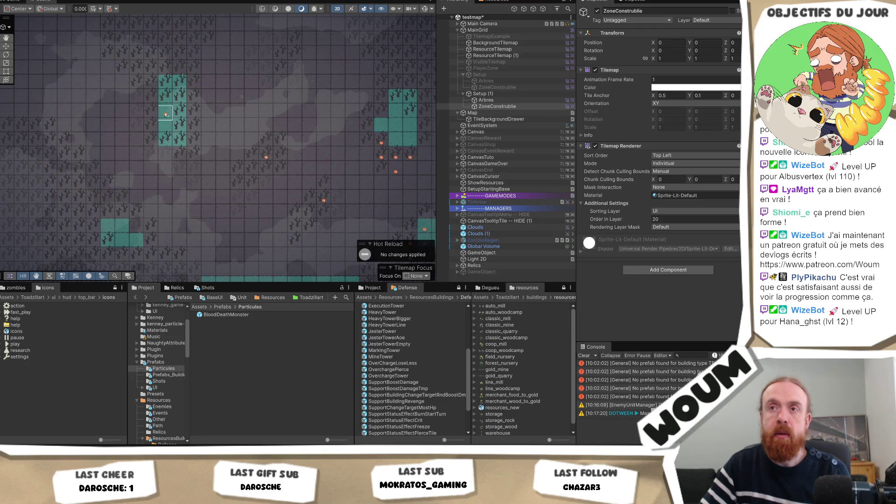
{"action": "mouse_move", "coordinate": [167, 112]}
{"action": "left_mouse_down"}
{"action": "mouse_move", "coordinate": [150, 114]}
{"action": "mouse_move", "coordinate": [180, 129]}
{"action": "mouse_move", "coordinate": [165, 129]}
{"action": "left_mouse_up"}
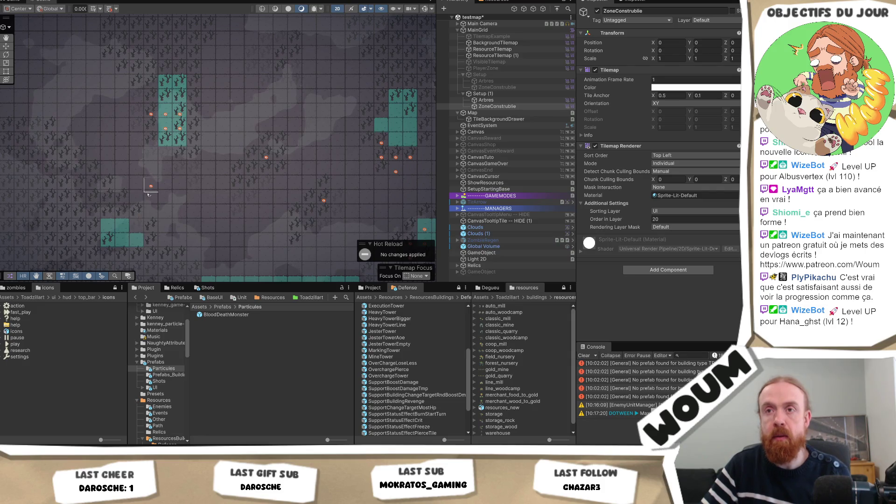
{"action": "mouse_move", "coordinate": [150, 200]}
{"action": "left_mouse_down"}
{"action": "mouse_move", "coordinate": [151, 214]}
{"action": "mouse_move", "coordinate": [165, 214]}
{"action": "left_mouse_up"}
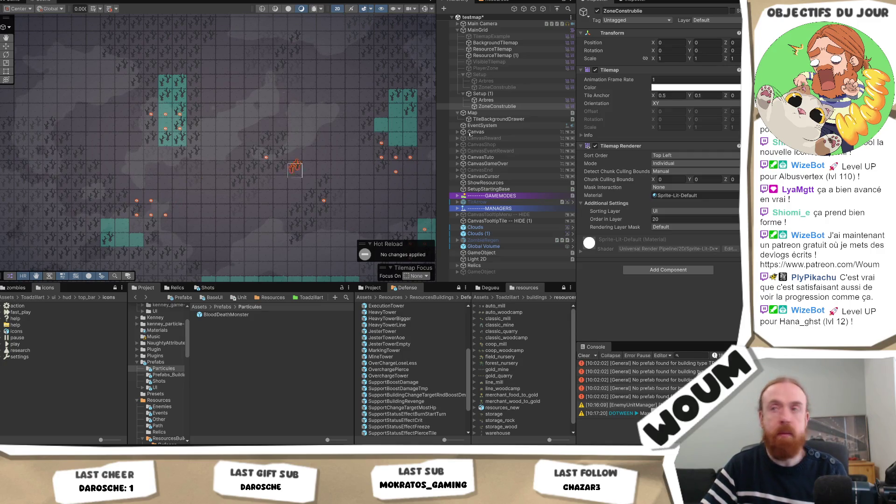
{"action": "left_click", "coordinate": [485, 100]}
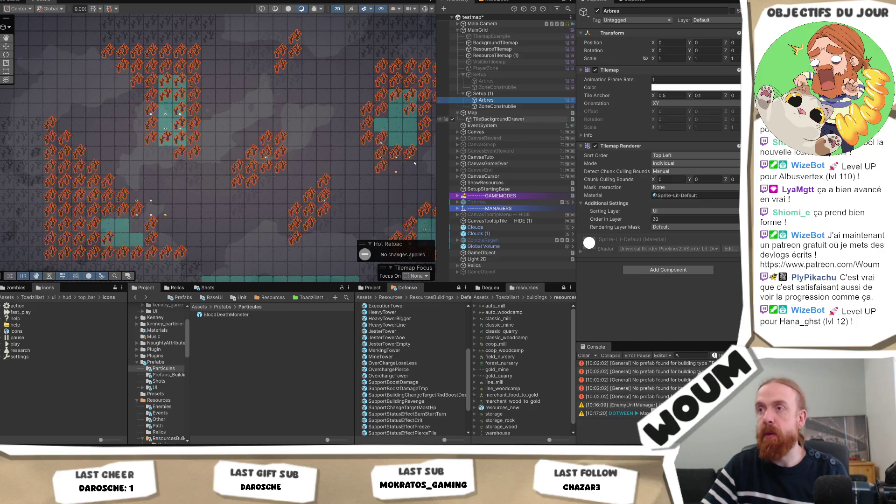
Paint trees around the teal build zones, including two tiles on teal cells.
{"action": "key", "text": "f"}
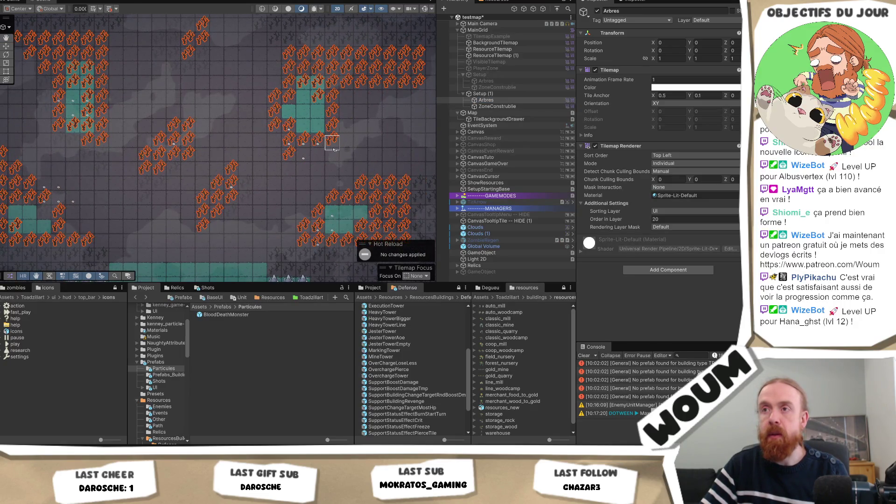
{"action": "mouse_move", "coordinate": [317, 112]}
{"action": "left_mouse_down"}
{"action": "mouse_move", "coordinate": [317, 127]}
{"action": "mouse_move", "coordinate": [304, 105]}
{"action": "mouse_move", "coordinate": [294, 111]}
{"action": "left_mouse_up"}
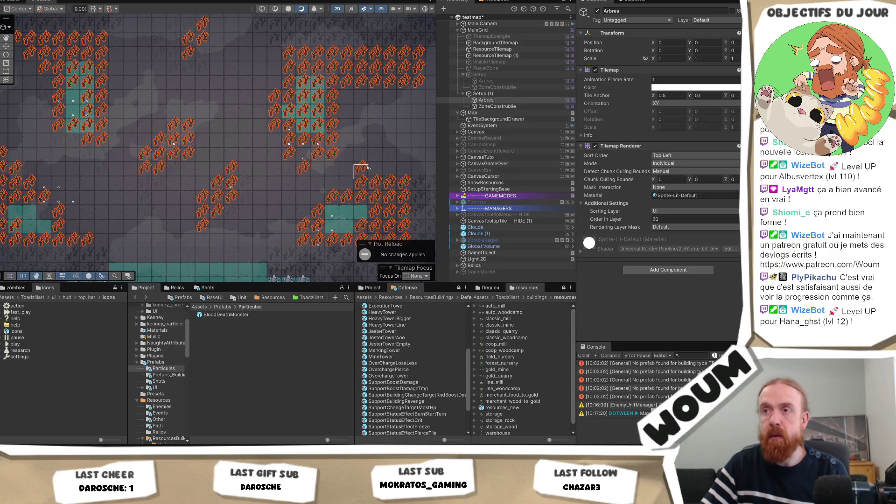
{"action": "left_click_drag", "start_coordinate": [333, 169], "coordinate": [265, 157]}
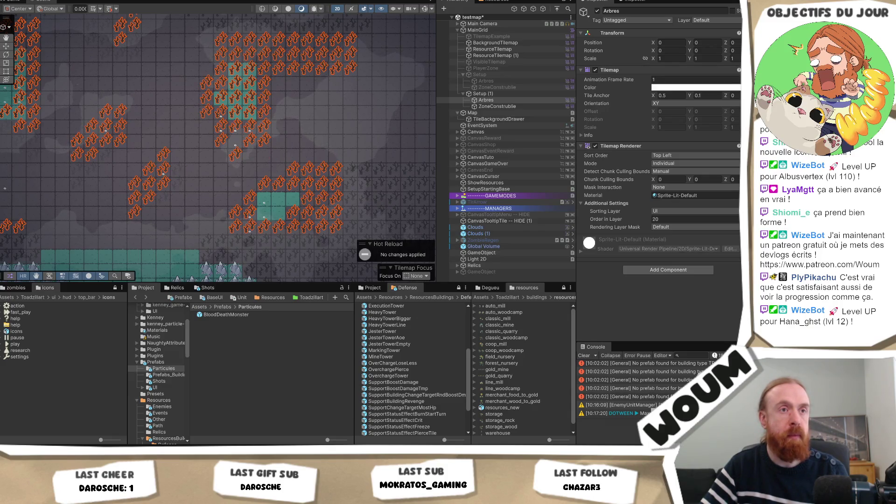
{"action": "left_click", "coordinate": [278, 199]}
{"action": "left_click", "coordinate": [293, 199]}
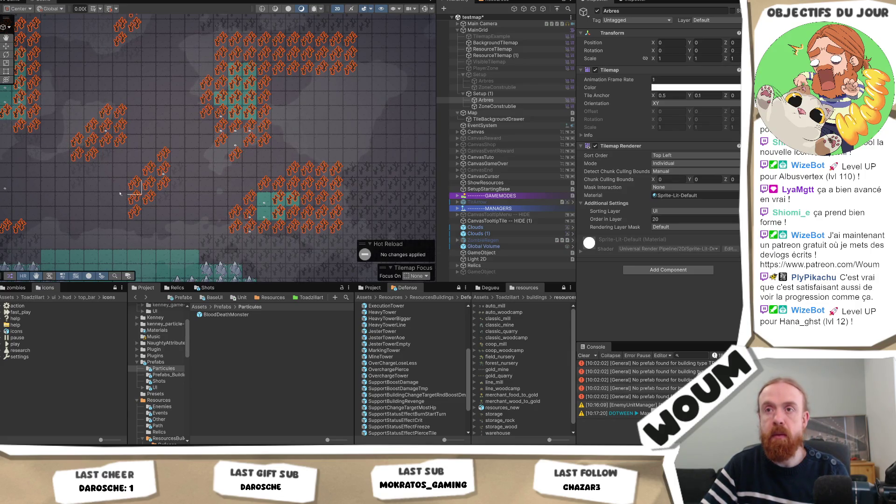
Erase three stray trees from inside the teal zone.
{"action": "mouse_move", "coordinate": [120, 159]}
{"action": "left_mouse_down"}
{"action": "mouse_move", "coordinate": [219, 203]}
{"action": "mouse_move", "coordinate": [196, 201]}
{"action": "mouse_move", "coordinate": [180, 180]}
{"action": "mouse_move", "coordinate": [120, 193]}
{"action": "left_mouse_up"}
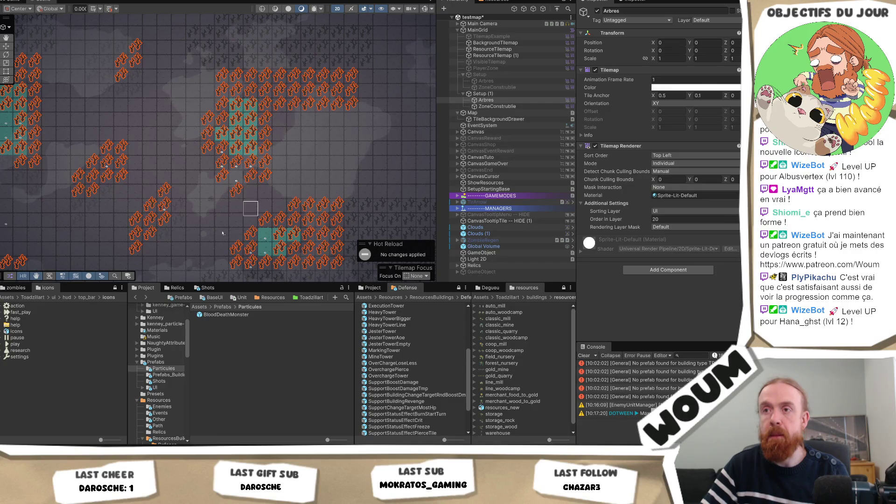
{"action": "mouse_move", "coordinate": [178, 251]}
{"action": "left_mouse_down"}
{"action": "mouse_move", "coordinate": [250, 187]}
{"action": "mouse_move", "coordinate": [263, 160]}
{"action": "mouse_move", "coordinate": [257, 152]}
{"action": "mouse_move", "coordinate": [202, 226]}
{"action": "mouse_move", "coordinate": [180, 240]}
{"action": "mouse_move", "coordinate": [186, 232]}
{"action": "left_mouse_up"}
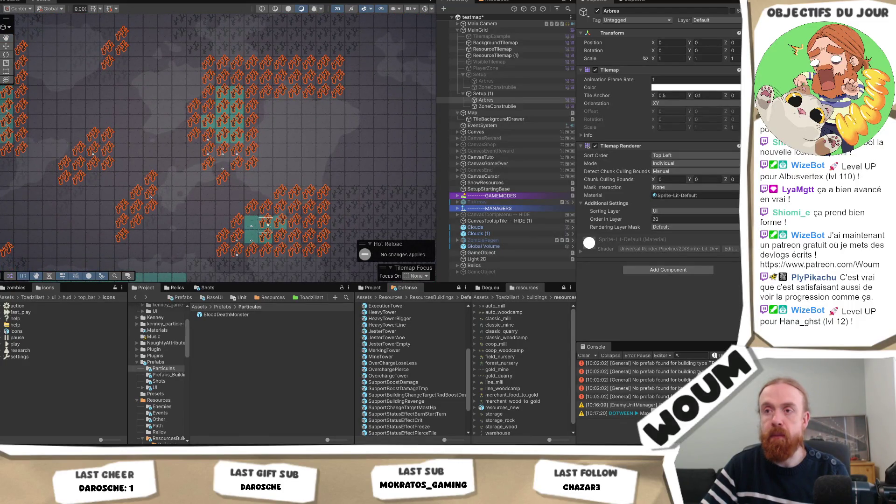
{"action": "left_click", "coordinate": [236, 254]}
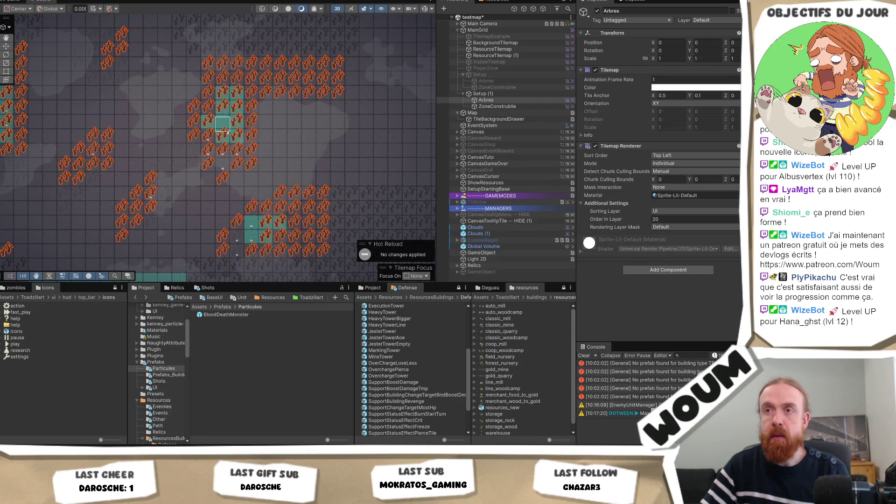
{"action": "left_click_drag", "start_coordinate": [222, 139], "coordinate": [237, 139]}
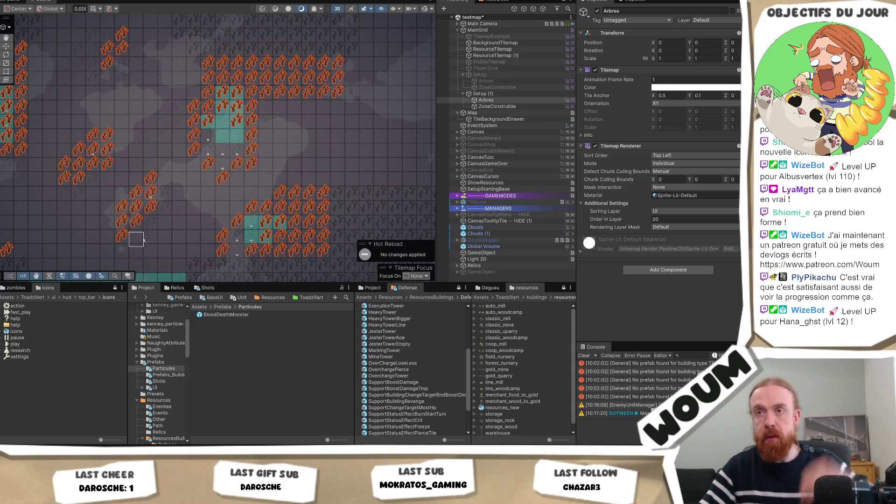
{"action": "left_click_drag", "start_coordinate": [143, 240], "coordinate": [322, 245]}
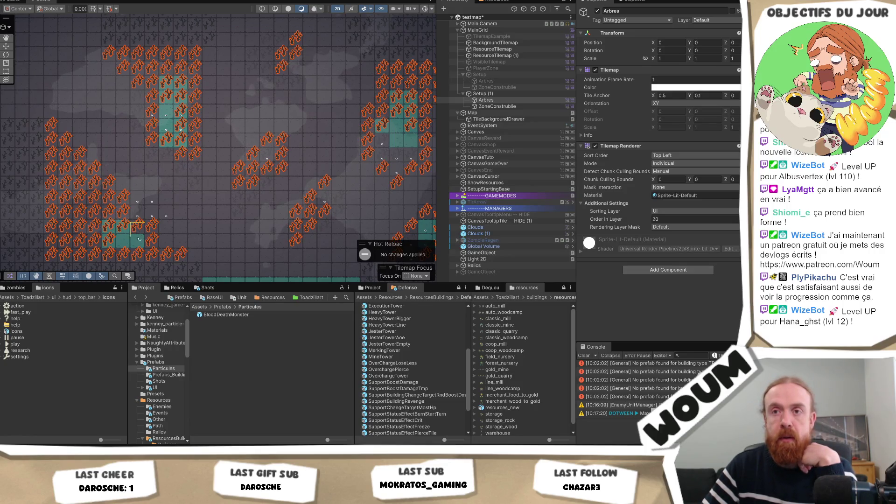
Paint trees along the teal cells plus two single tree tiles.
{"action": "mouse_move", "coordinate": [139, 239]}
{"action": "left_mouse_down"}
{"action": "mouse_move", "coordinate": [123, 240]}
{"action": "mouse_move", "coordinate": [182, 214]}
{"action": "left_mouse_up"}
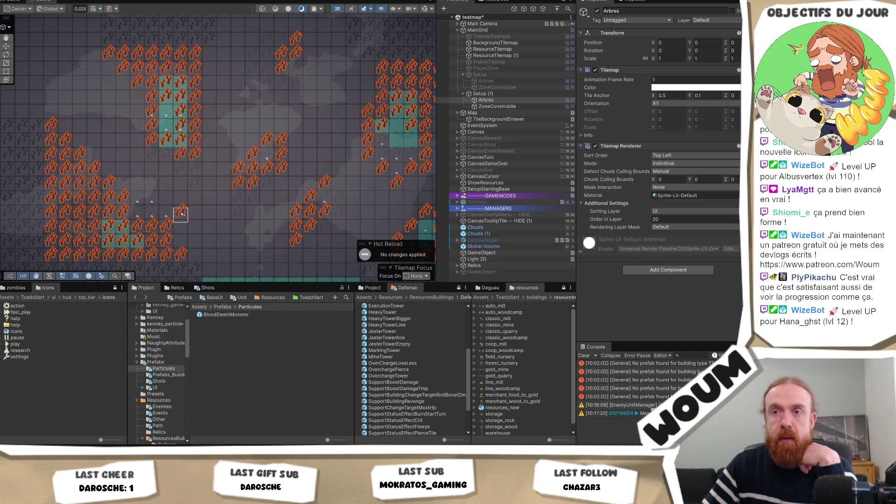
{"action": "left_click", "coordinate": [166, 199]}
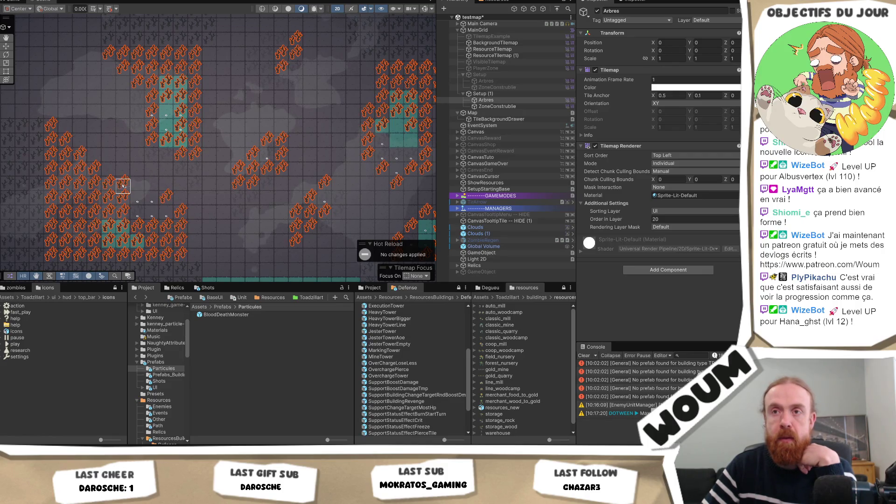
{"action": "left_click", "coordinate": [138, 186]}
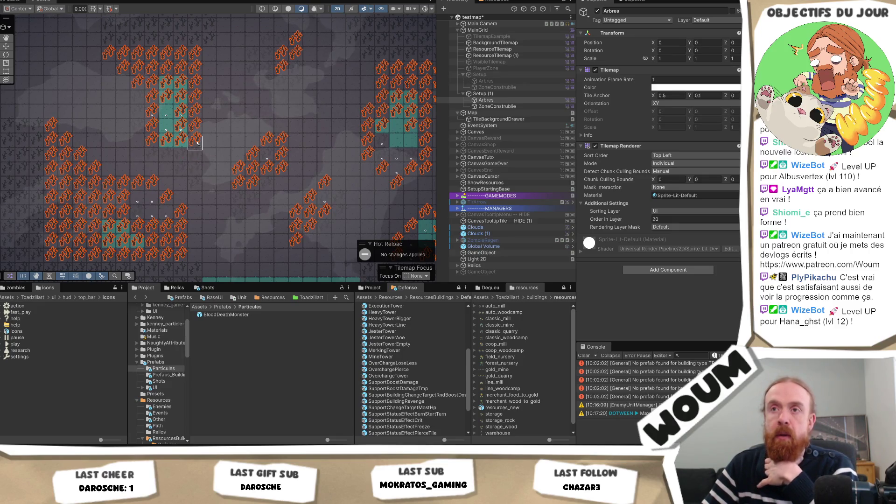
{"action": "left_click_drag", "start_coordinate": [190, 157], "coordinate": [188, 191]}
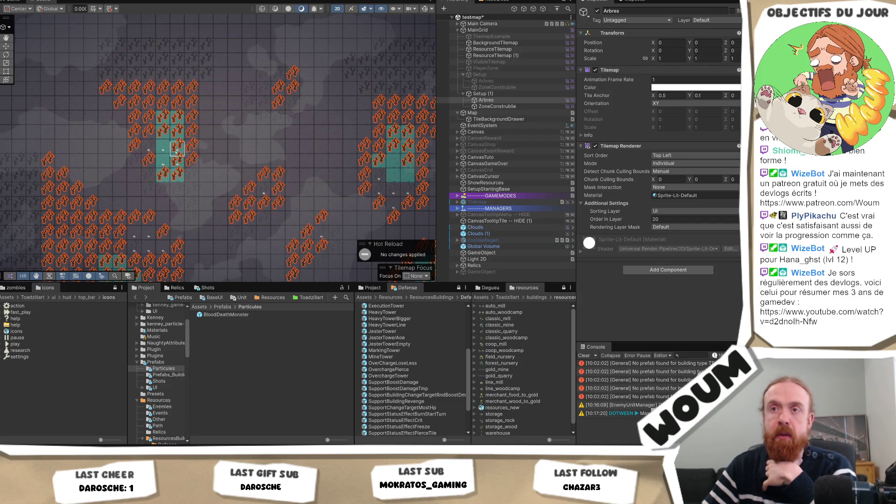
Paint a line of four trees and one more single tree elsewhere on the map.
{"action": "key", "text": "Right"}
{"action": "key", "text": "Up"}
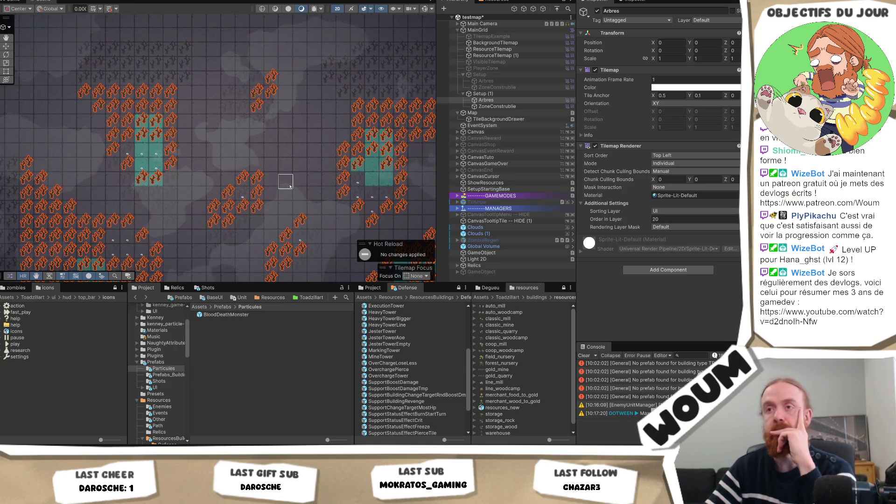
{"action": "key", "text": "Right"}
{"action": "key", "text": "Down"}
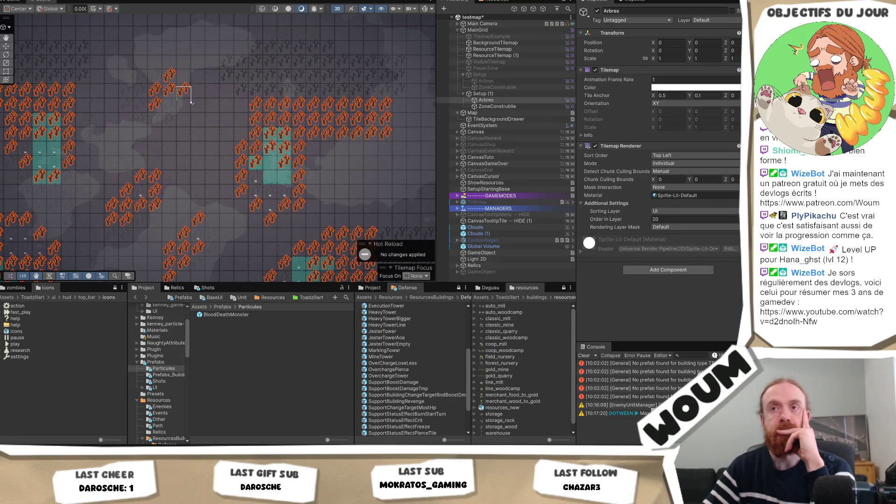
{"action": "left_click_drag", "start_coordinate": [190, 102], "coordinate": [198, 138]}
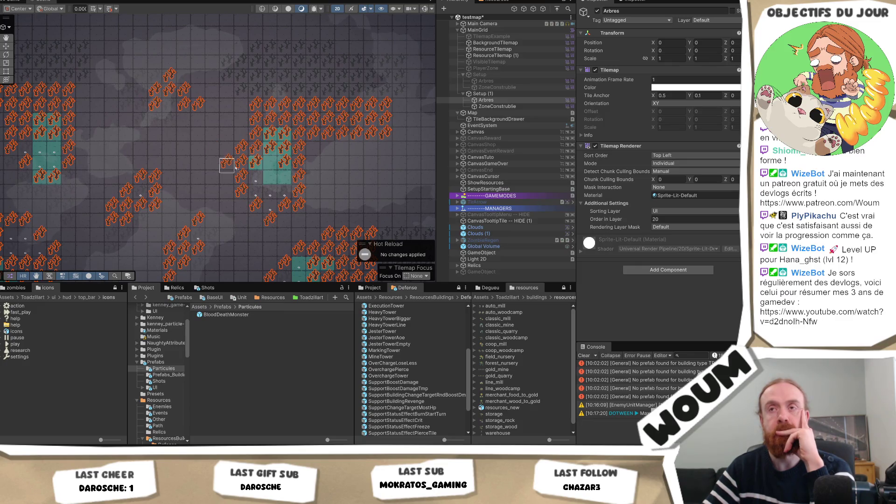
{"action": "key", "text": "Right"}
{"action": "key", "text": "Down"}
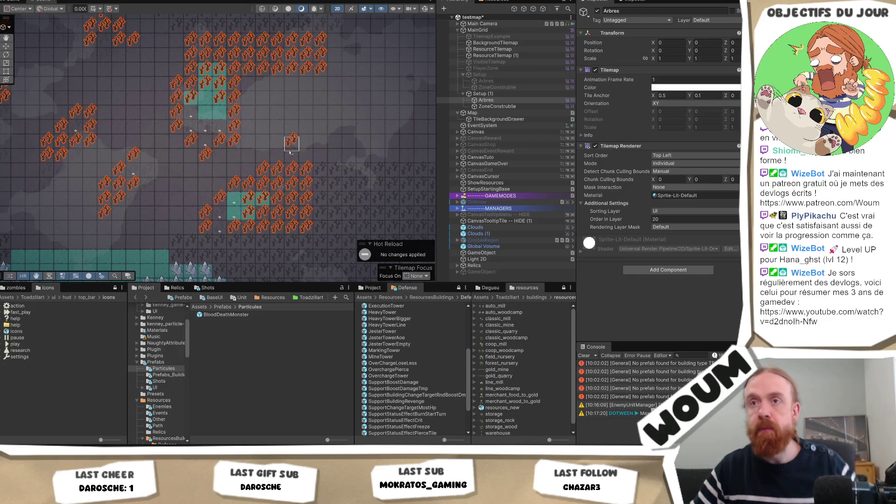
{"action": "left_click", "coordinate": [148, 169]}
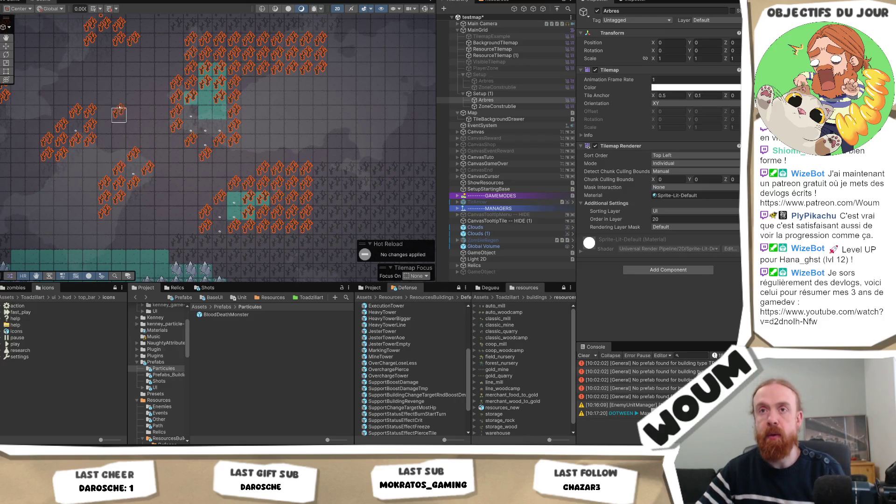
{"action": "key", "text": "Left"}
{"action": "key", "text": "Down"}
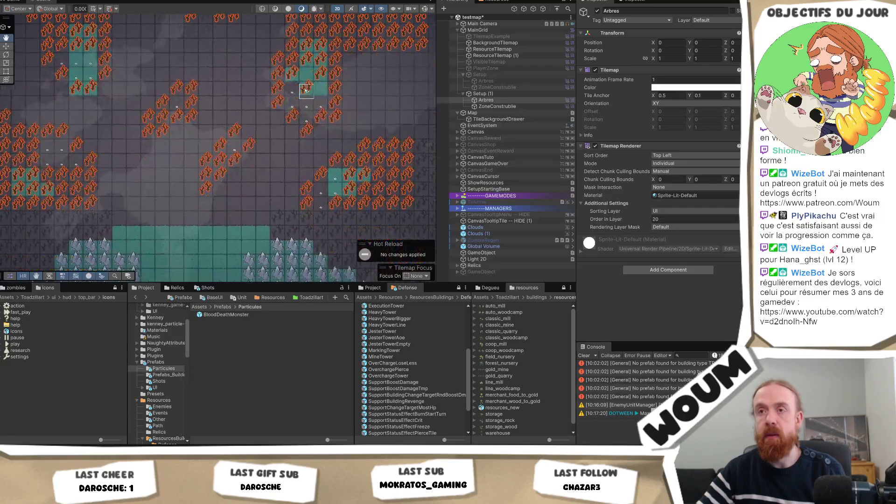
{"action": "key", "text": "Up"}
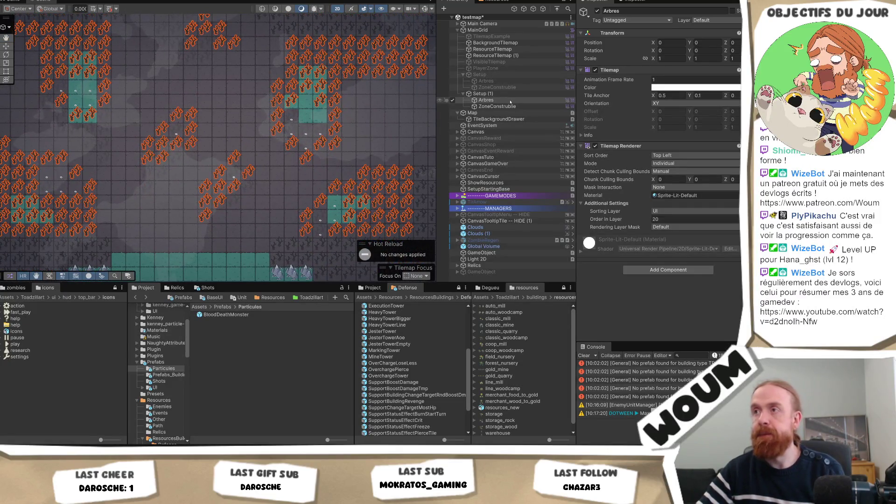
Paint three orange build-site markers beside the teal zone on ZoneConstruible, then select Setup (1).
{"action": "left_click", "coordinate": [502, 106]}
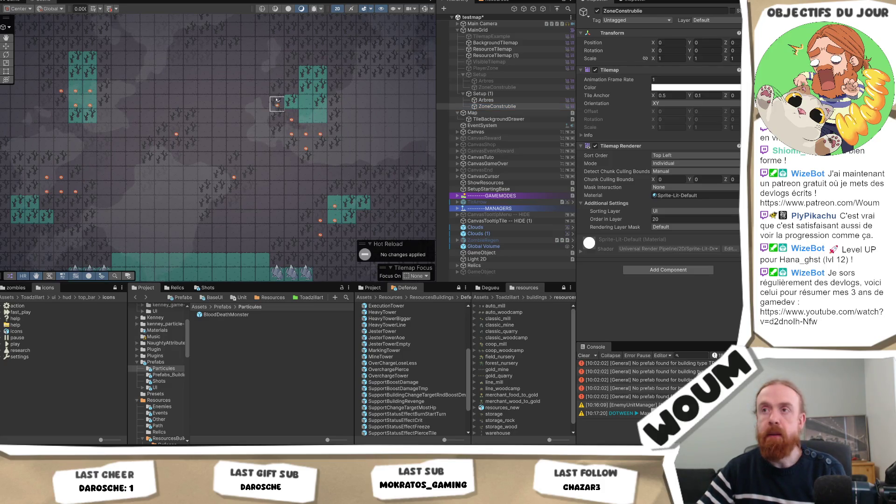
{"action": "mouse_move", "coordinate": [306, 105]}
{"action": "left_mouse_down"}
{"action": "mouse_move", "coordinate": [306, 119]}
{"action": "mouse_move", "coordinate": [320, 119]}
{"action": "left_mouse_up"}
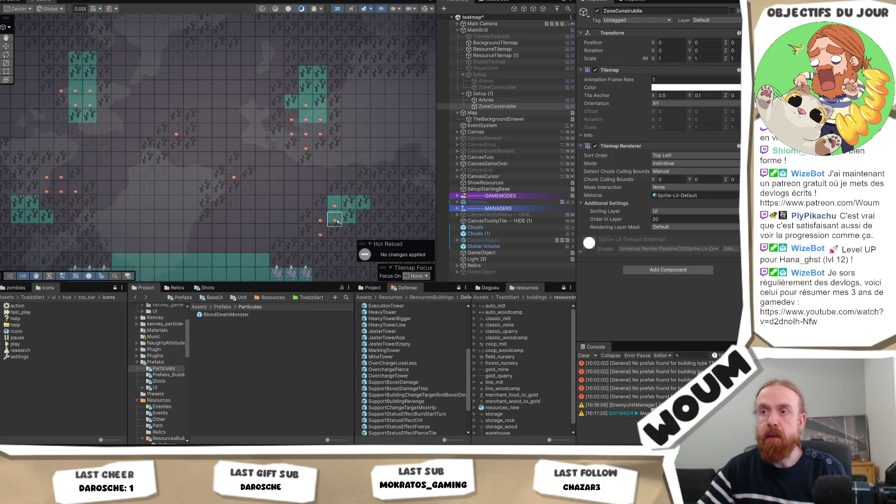
{"action": "mouse_move", "coordinate": [224, 86]}
{"action": "left_mouse_down"}
{"action": "mouse_move", "coordinate": [281, 133]}
{"action": "mouse_move", "coordinate": [307, 100]}
{"action": "left_mouse_up"}
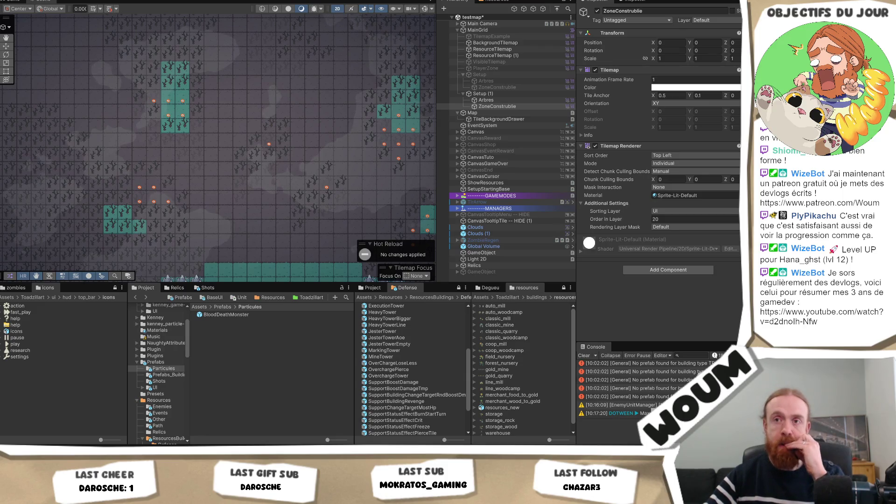
{"action": "left_click", "coordinate": [480, 94]}
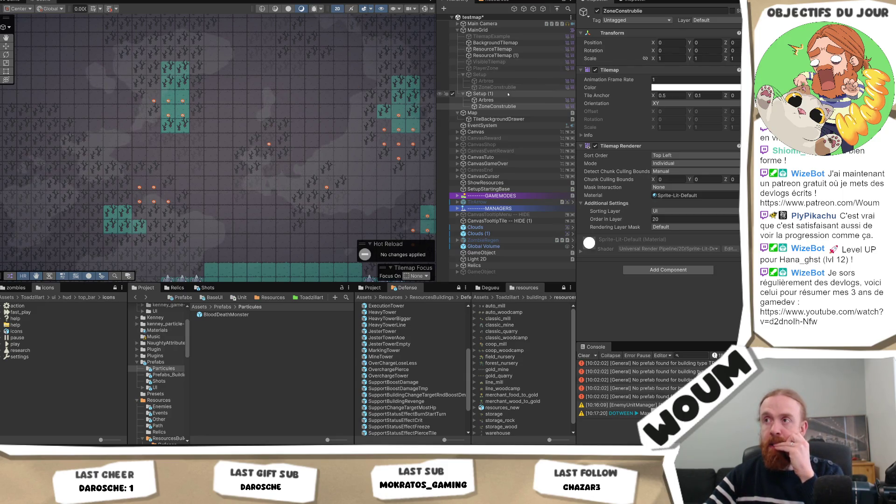
Deactivate Setup (1), then inspect the ResourceTilemap and BackgroundTilemap layers.
{"action": "left_click", "coordinate": [597, 10]}
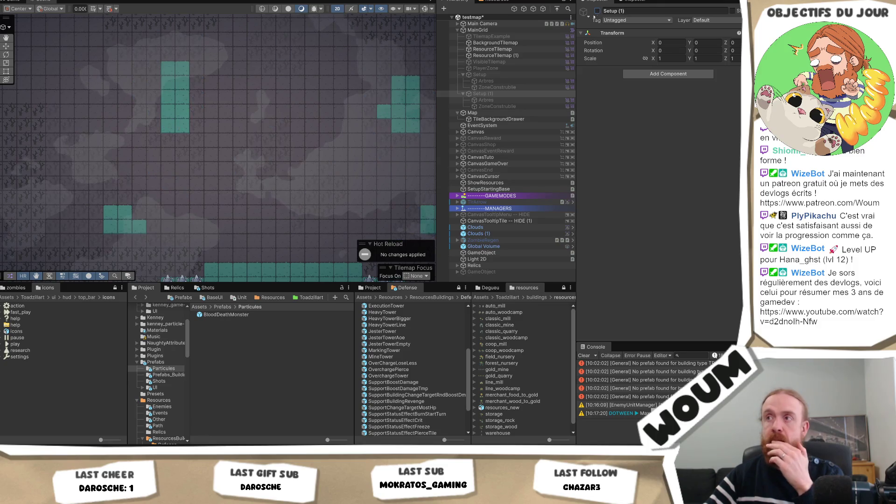
{"action": "left_click", "coordinate": [495, 49]}
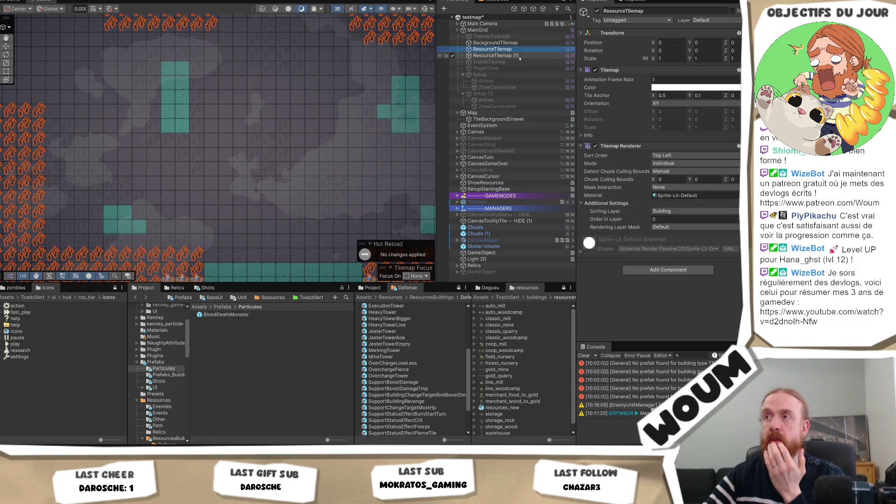
{"action": "left_click", "coordinate": [519, 55]}
{"action": "left_click", "coordinate": [549, 43]}
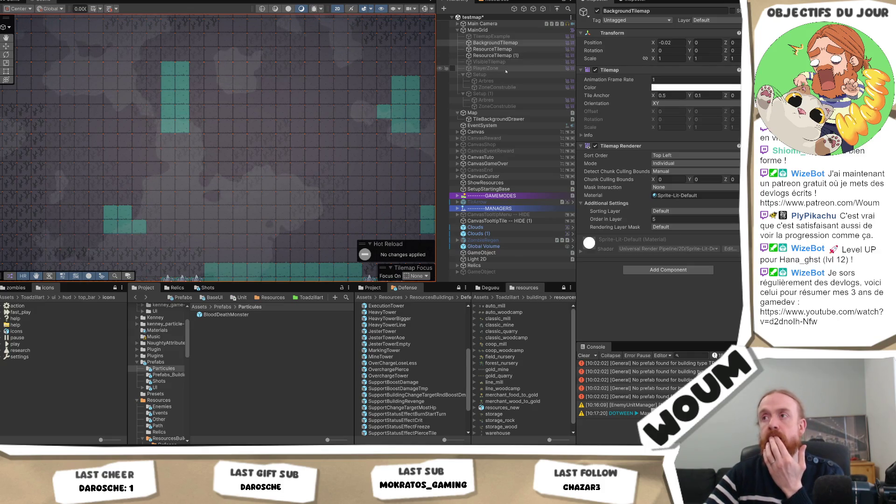
Toggle the PlayerZone tilemap active, then inactive again.
{"action": "left_click", "coordinate": [486, 68]}
{"action": "left_click", "coordinate": [597, 11]}
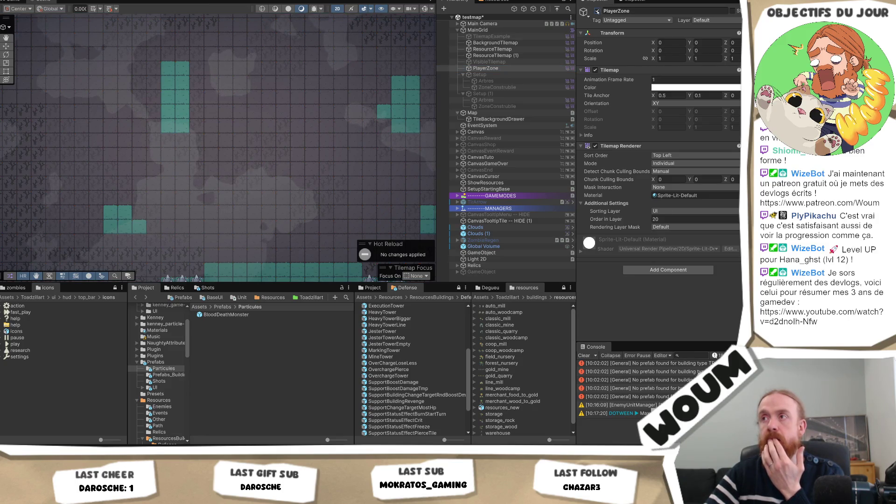
{"action": "left_click", "coordinate": [597, 10]}
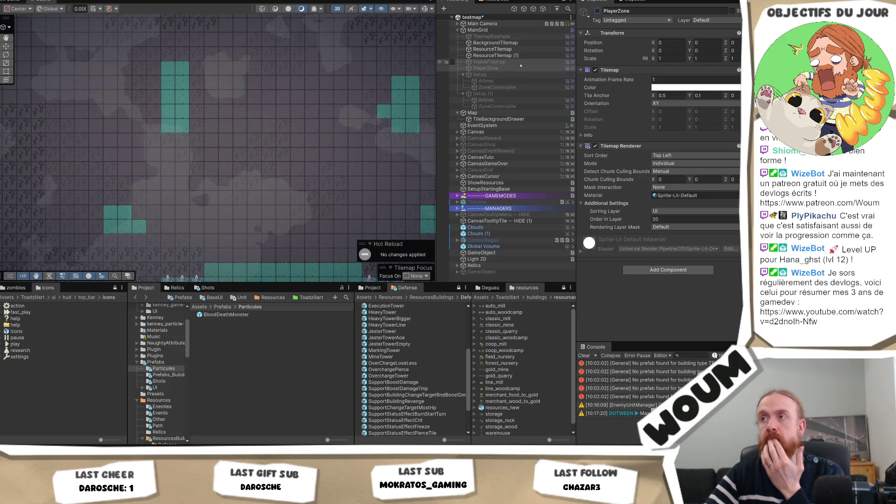
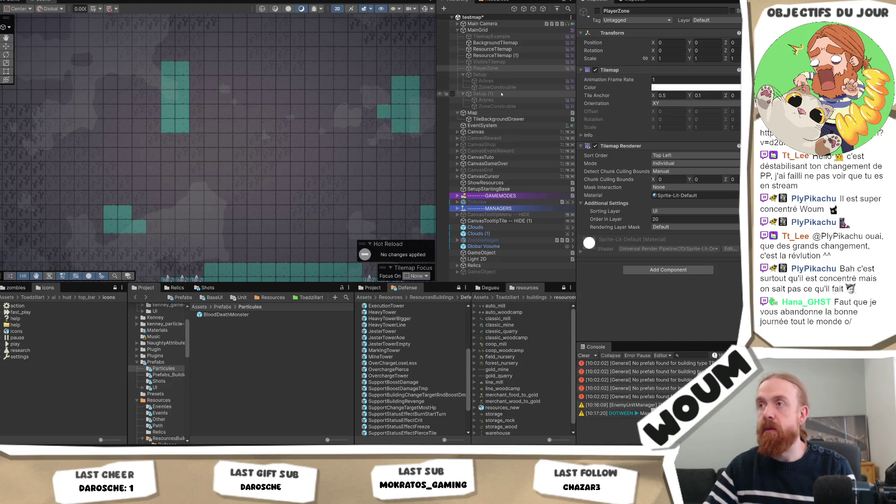
Duplicate Setup (1) into Setup (2) and select its ZoneConstruible tilemap for painting.
{"action": "left_click", "coordinate": [528, 93]}
{"action": "key", "text": "ctrl+d"}
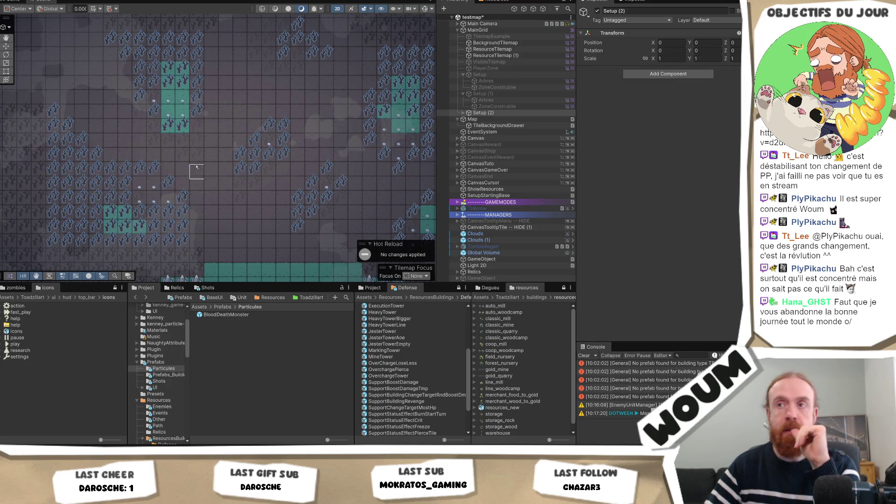
{"action": "left_click", "coordinate": [463, 112]}
{"action": "left_click", "coordinate": [487, 120]}
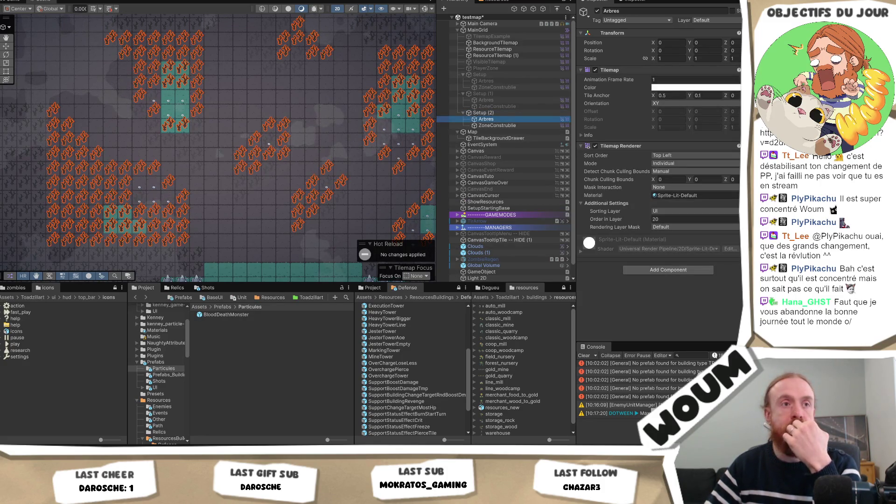
{"action": "key", "text": "t"}
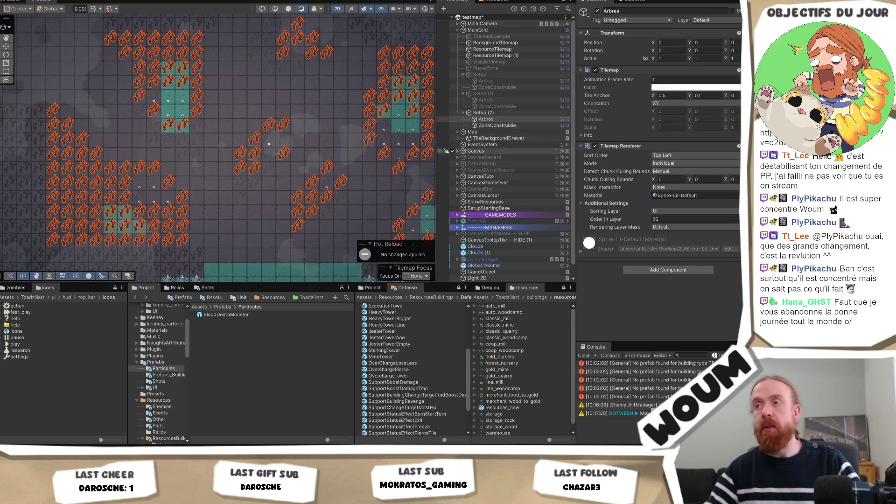
{"action": "left_click", "coordinate": [519, 125]}
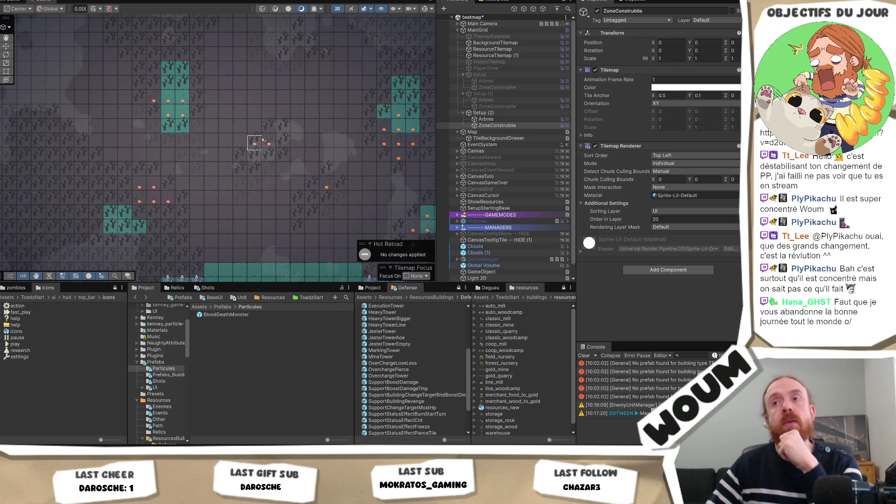
Paint two buildable-zone tiles on the ZoneConstruible tilemap.
{"action": "scroll", "coordinate": [284, 164], "scroll_direction": "right", "scroll_amount": 3}
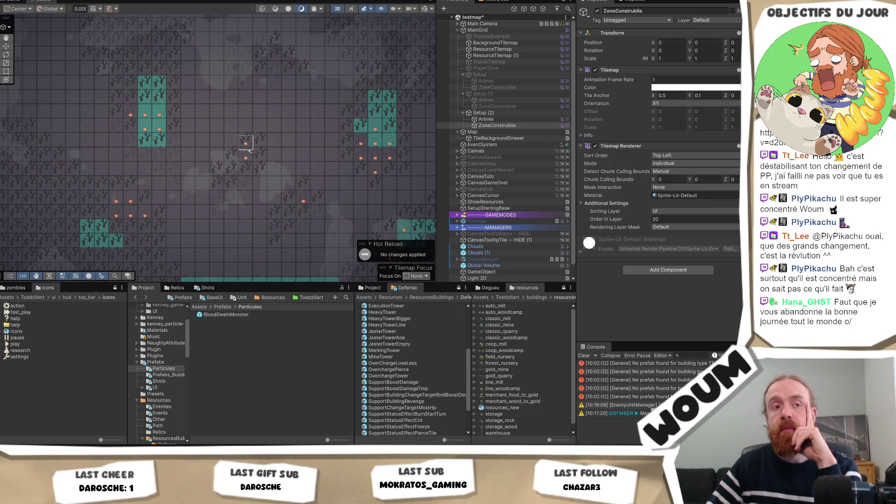
{"action": "scroll", "coordinate": [264, 170], "scroll_direction": "down", "scroll_amount": 2}
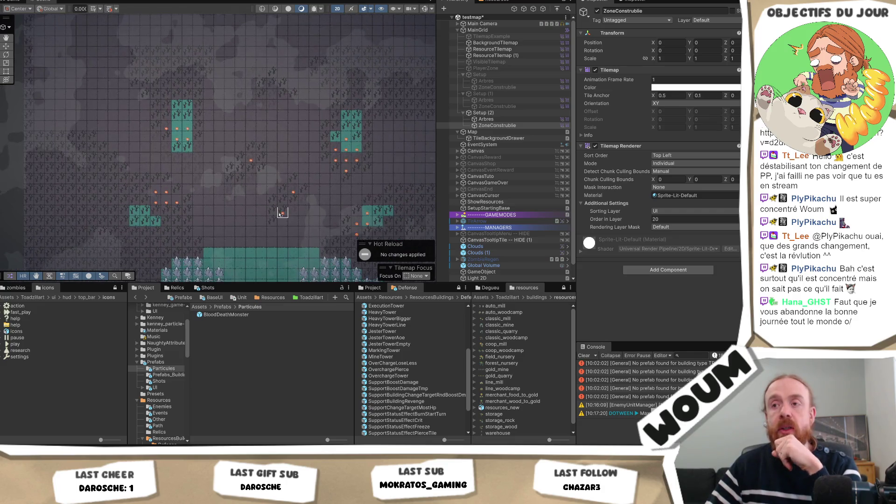
{"action": "scroll", "coordinate": [276, 164], "scroll_direction": "up", "scroll_amount": 3}
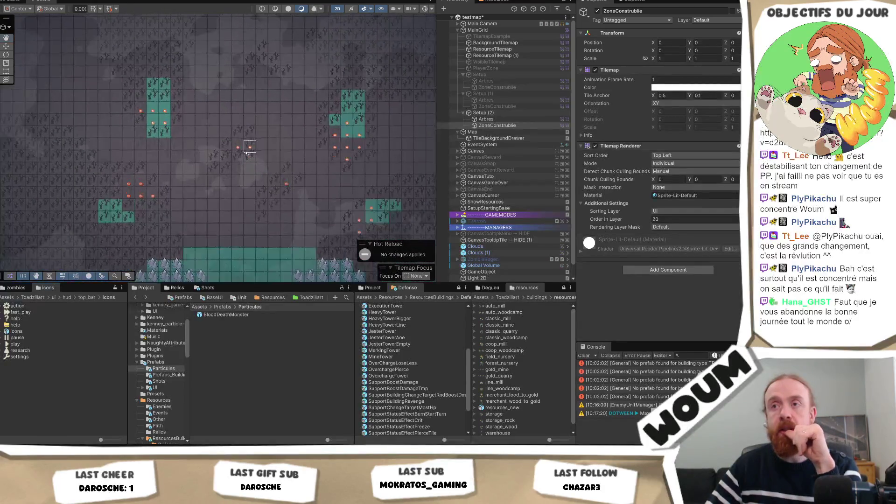
{"action": "scroll", "coordinate": [246, 144], "scroll_direction": "up", "scroll_amount": 2}
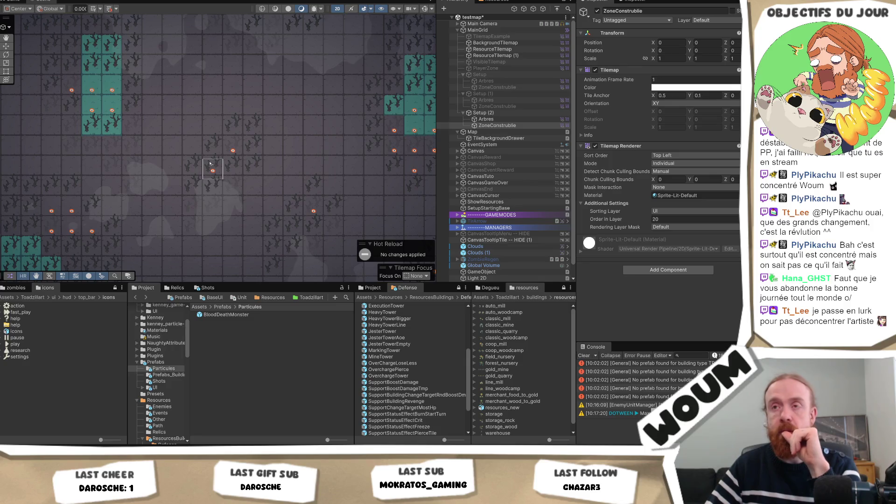
{"action": "left_click_drag", "start_coordinate": [333, 210], "coordinate": [302, 162]}
{"action": "left_click", "coordinate": [254, 207]}
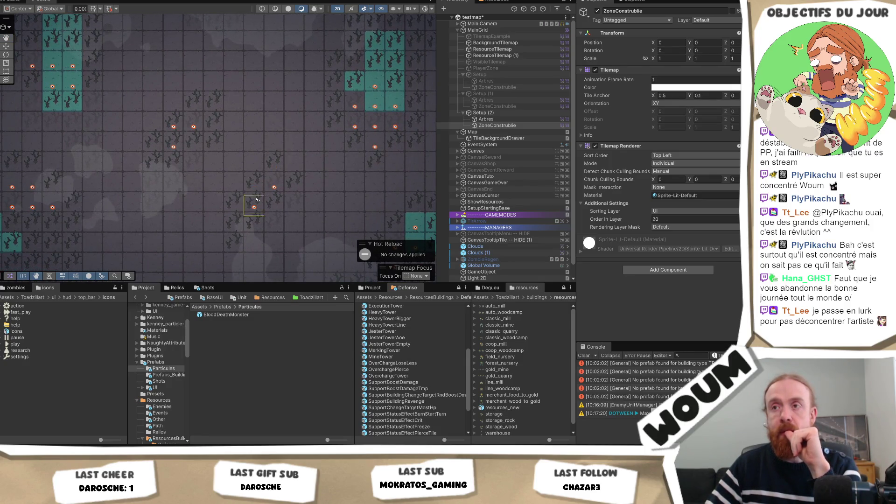
{"action": "left_click", "coordinate": [274, 207]}
Extend the teal block by two cells, erase three stray dot tiles below it, and paint beside the lower block.
{"action": "scroll", "coordinate": [334, 207], "scroll_direction": "down", "scroll_amount": 1}
{"action": "left_click_drag", "start_coordinate": [334, 210], "coordinate": [228, 225]}
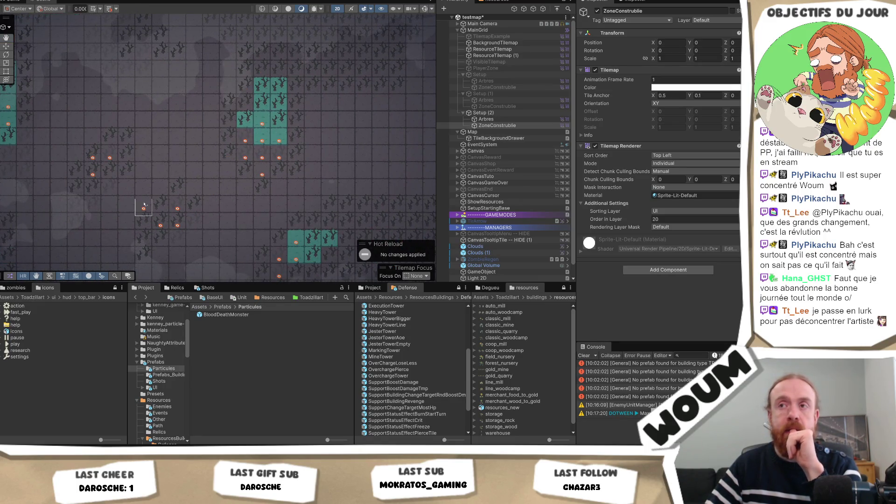
{"action": "scroll", "coordinate": [143, 208], "scroll_direction": "down", "scroll_amount": 1}
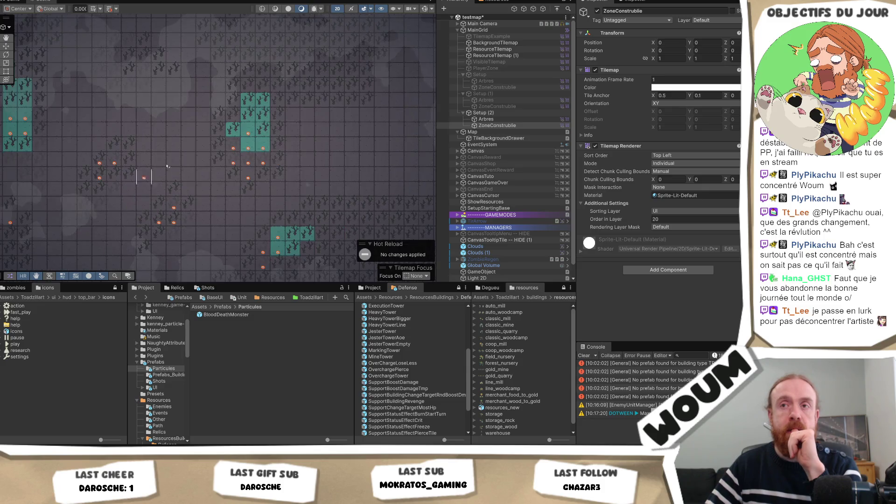
{"action": "left_click", "coordinate": [233, 118]}
{"action": "left_click", "coordinate": [237, 129]}
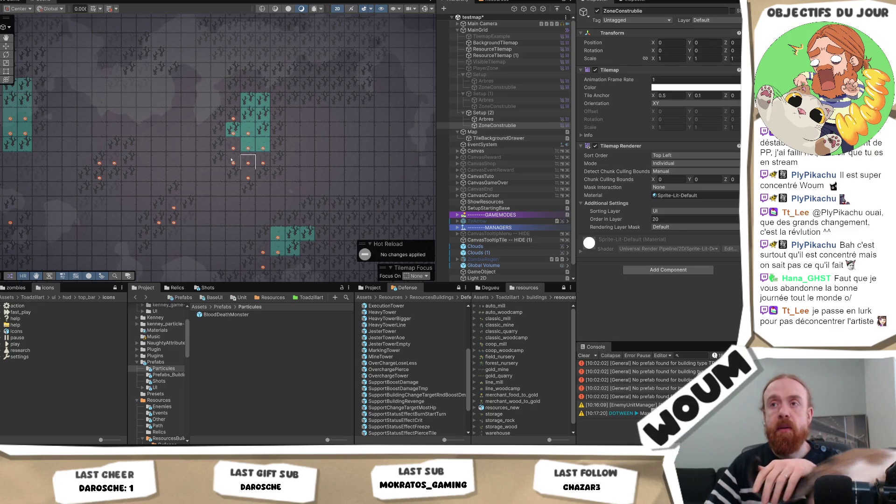
{"action": "left_click_drag", "start_coordinate": [233, 149], "coordinate": [249, 181]}
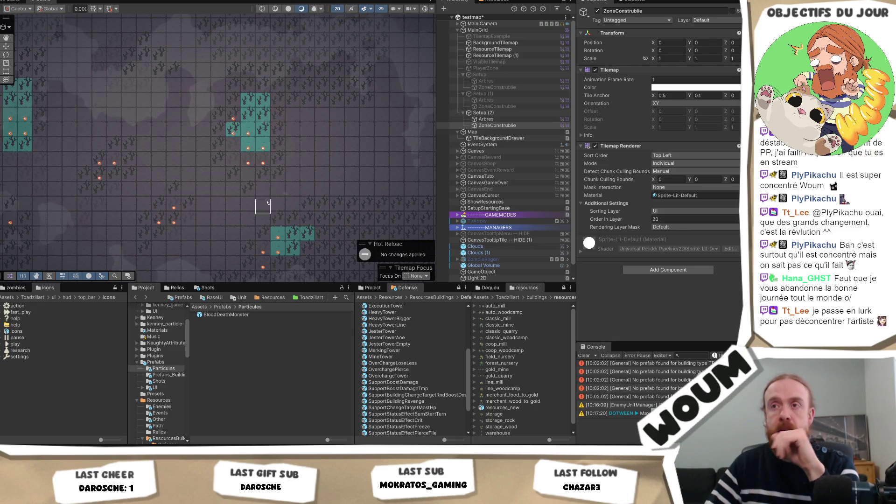
{"action": "left_click_drag", "start_coordinate": [260, 214], "coordinate": [243, 181]}
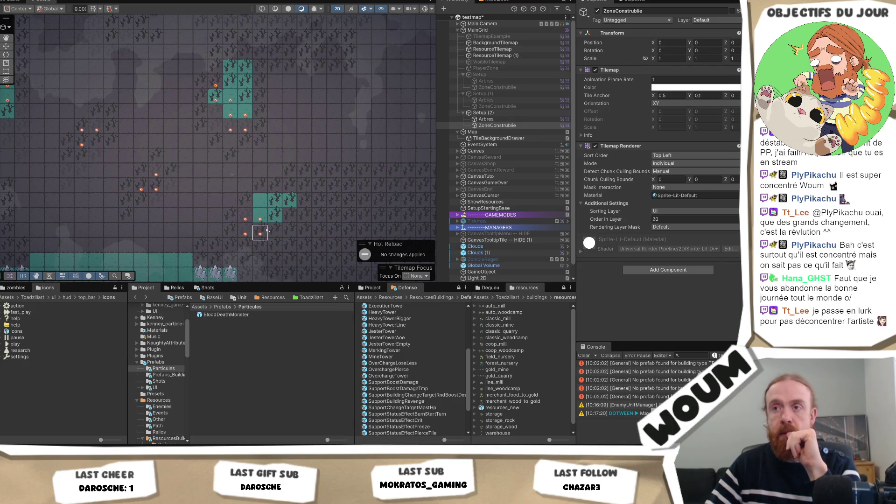
{"action": "left_click", "coordinate": [260, 234]}
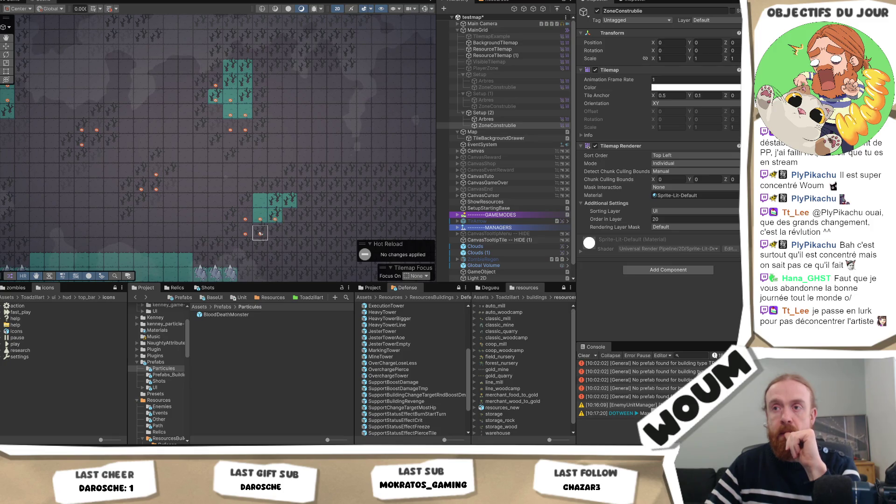
Paint a horizontal row of three ZoneConstruible markers in another area of the map.
{"action": "mouse_move", "coordinate": [141, 218]}
{"action": "left_mouse_down"}
{"action": "mouse_move", "coordinate": [194, 149]}
{"action": "mouse_move", "coordinate": [242, 183]}
{"action": "left_mouse_up"}
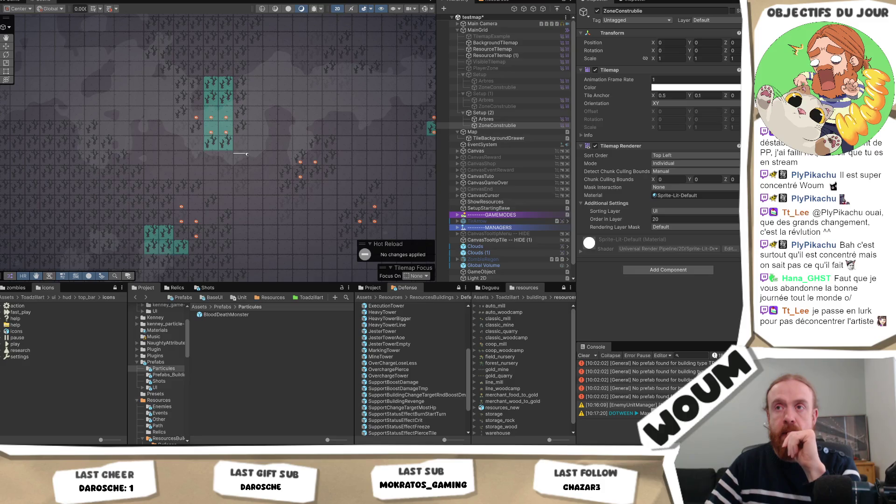
{"action": "mouse_move", "coordinate": [246, 155]}
{"action": "left_mouse_down"}
{"action": "mouse_move", "coordinate": [211, 199]}
{"action": "mouse_move", "coordinate": [196, 196]}
{"action": "mouse_move", "coordinate": [189, 168]}
{"action": "left_mouse_up"}
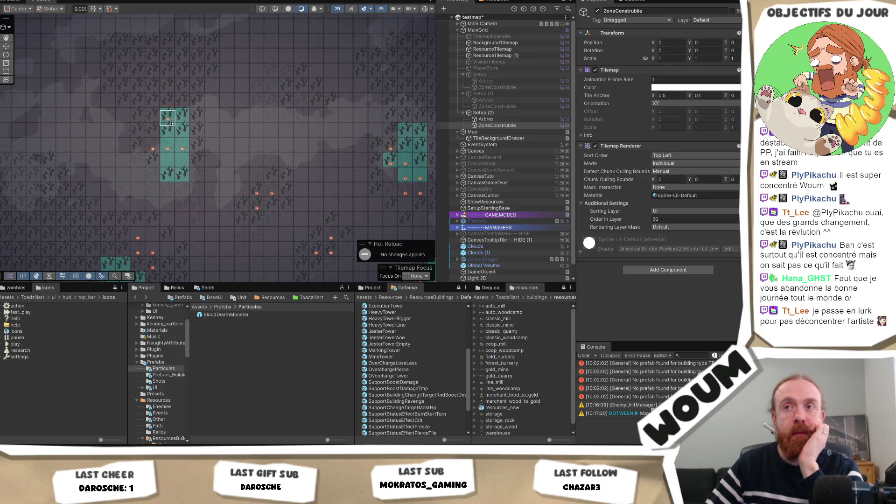
{"action": "left_click_drag", "start_coordinate": [167, 134], "coordinate": [197, 134]}
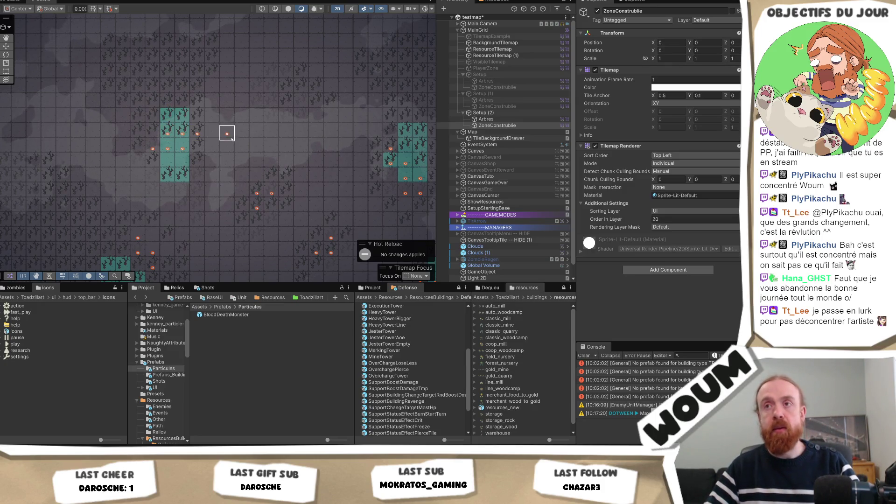
{"action": "left_click_drag", "start_coordinate": [250, 150], "coordinate": [201, 164]}
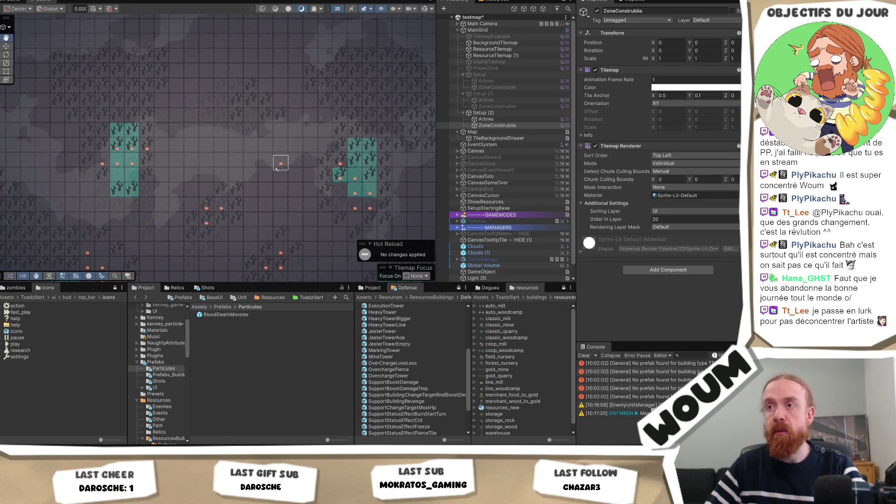
{"action": "left_click_drag", "start_coordinate": [280, 160], "coordinate": [192, 152]}
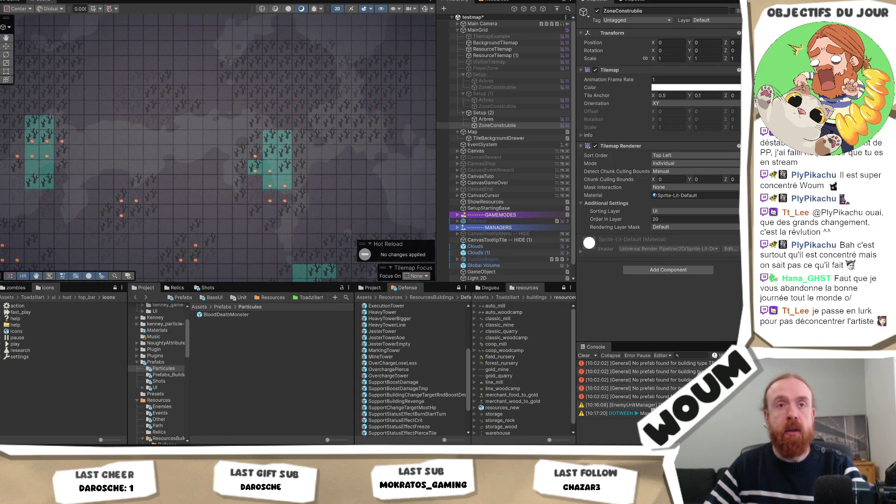
{"action": "left_click_drag", "start_coordinate": [175, 197], "coordinate": [286, 128]}
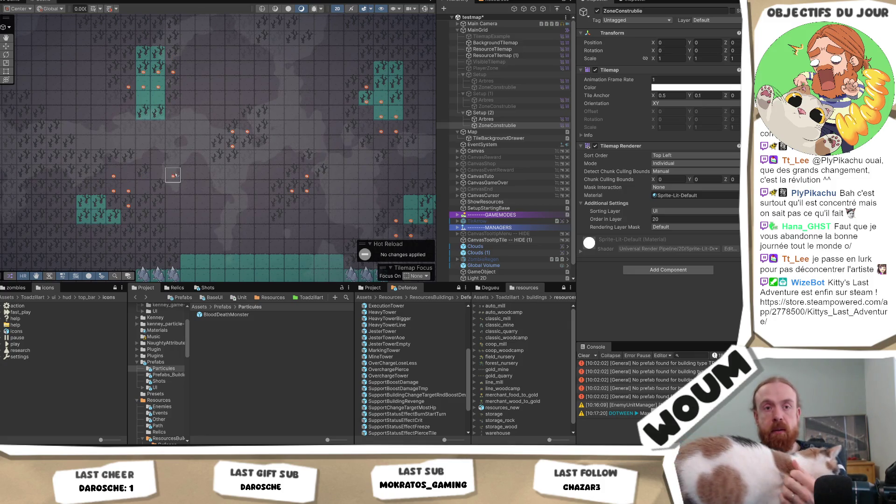
{"action": "left_click_drag", "start_coordinate": [321, 176], "coordinate": [281, 175]}
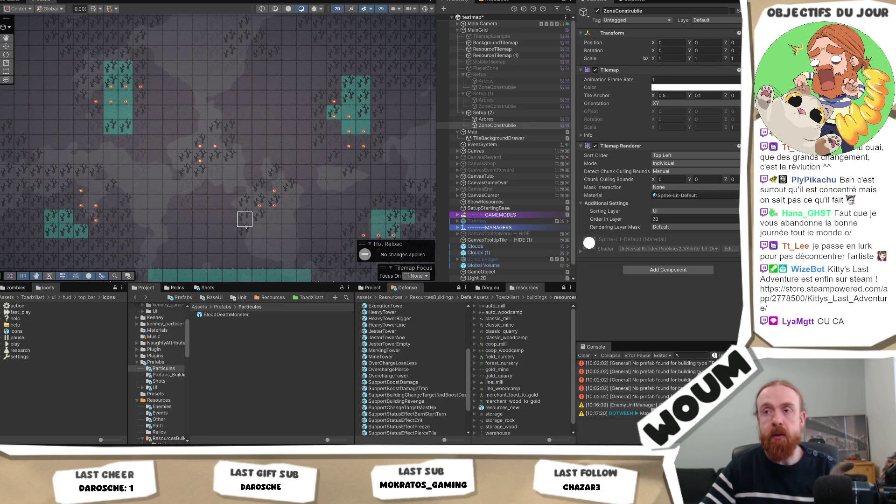
Select the Arbres tilemap and erase two tree tiles with the eraser.
{"action": "left_click", "coordinate": [486, 119]}
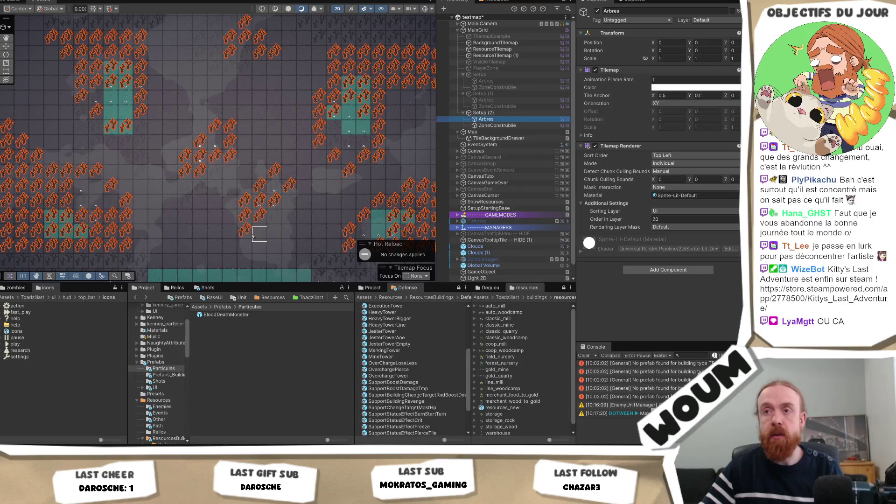
{"action": "left_click_drag", "start_coordinate": [252, 236], "coordinate": [246, 217]}
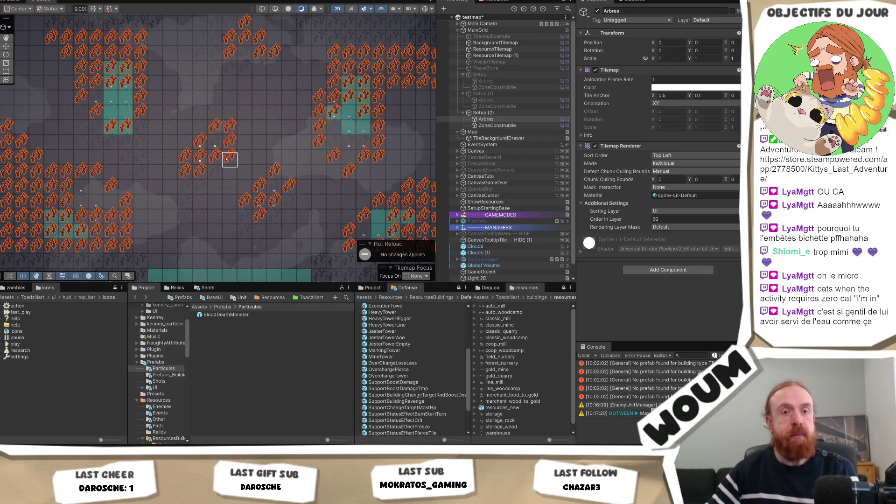
{"action": "key", "text": "Right"}
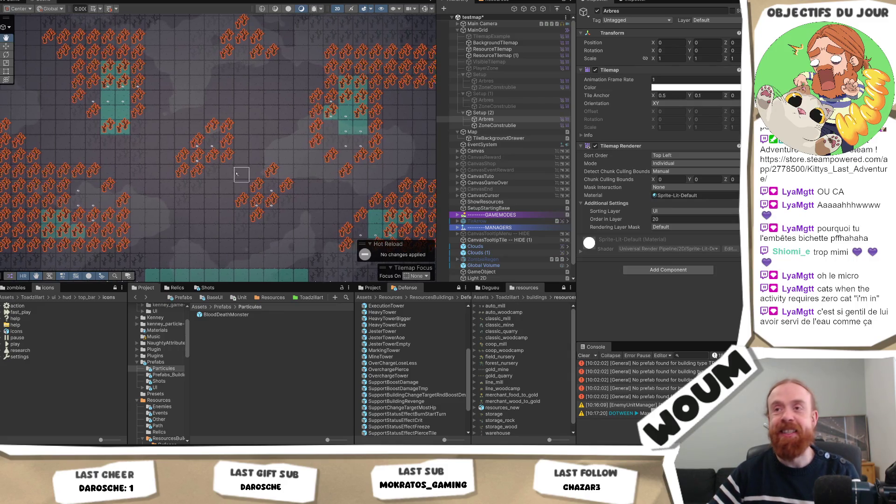
Erase Arbres tree tiles beside the teal buildable zones, in the lower cluster, and on the left.
{"action": "key", "text": "Right"}
{"action": "key", "text": "Up"}
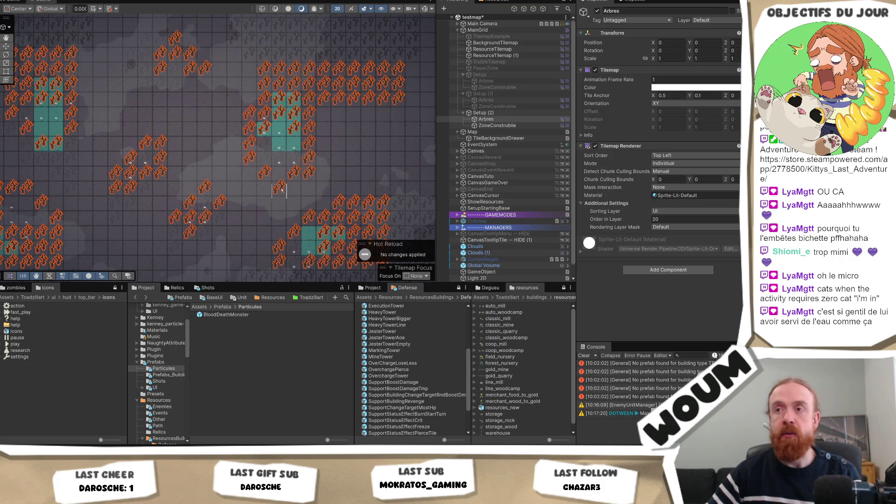
{"action": "left_click", "coordinate": [265, 177]}
{"action": "left_click", "coordinate": [265, 130]}
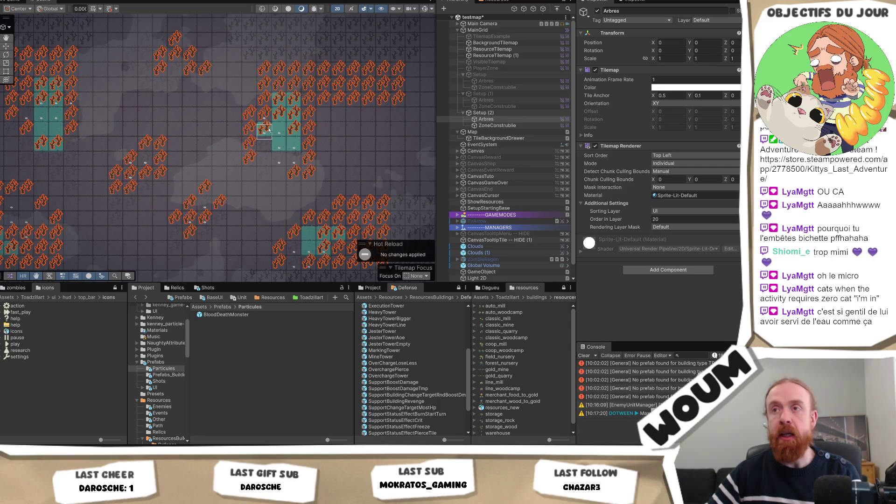
{"action": "left_click", "coordinate": [249, 158]}
{"action": "left_click", "coordinate": [249, 142]}
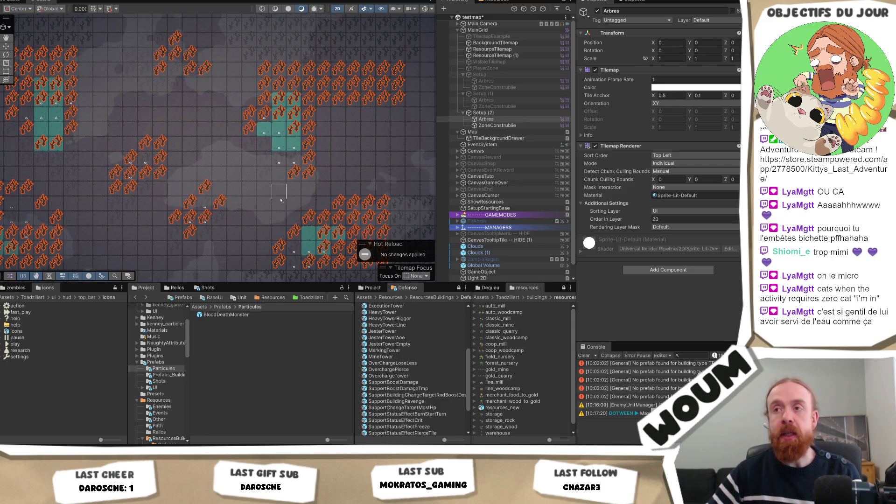
{"action": "left_click_drag", "start_coordinate": [265, 210], "coordinate": [221, 182]}
{"action": "left_click", "coordinate": [265, 187]}
{"action": "left_click", "coordinate": [279, 186]}
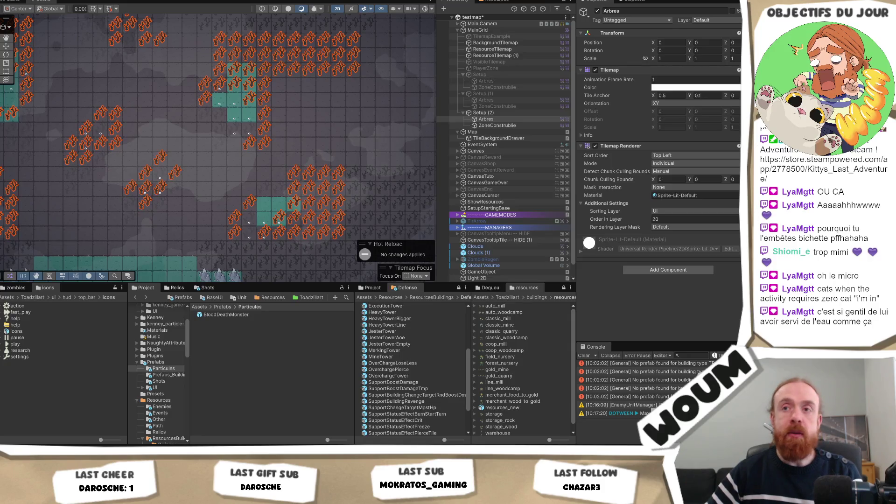
{"action": "left_click_drag", "start_coordinate": [130, 178], "coordinate": [161, 193]}
{"action": "left_click_drag", "start_coordinate": [86, 129], "coordinate": [86, 145]}
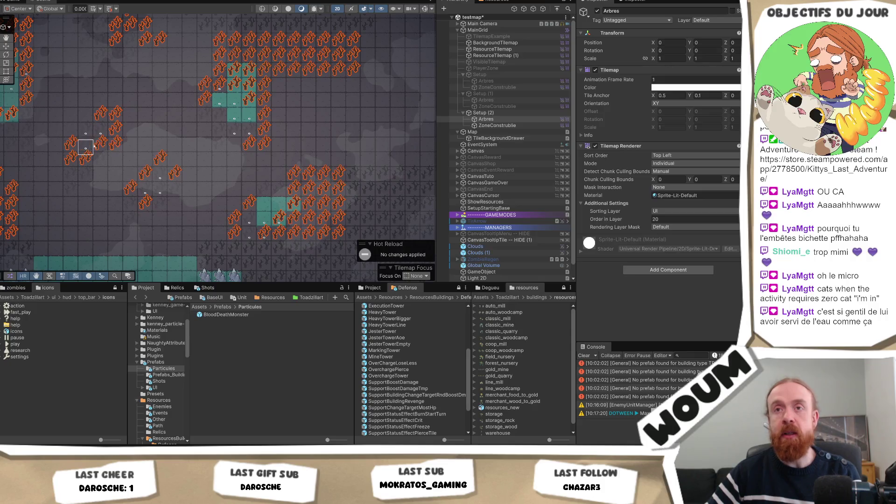
{"action": "left_click_drag", "start_coordinate": [59, 206], "coordinate": [158, 219]}
{"action": "mouse_move", "coordinate": [110, 131]}
{"action": "left_mouse_down"}
{"action": "mouse_move", "coordinate": [96, 130]}
{"action": "mouse_move", "coordinate": [95, 184]}
{"action": "mouse_move", "coordinate": [130, 223]}
{"action": "left_mouse_up"}
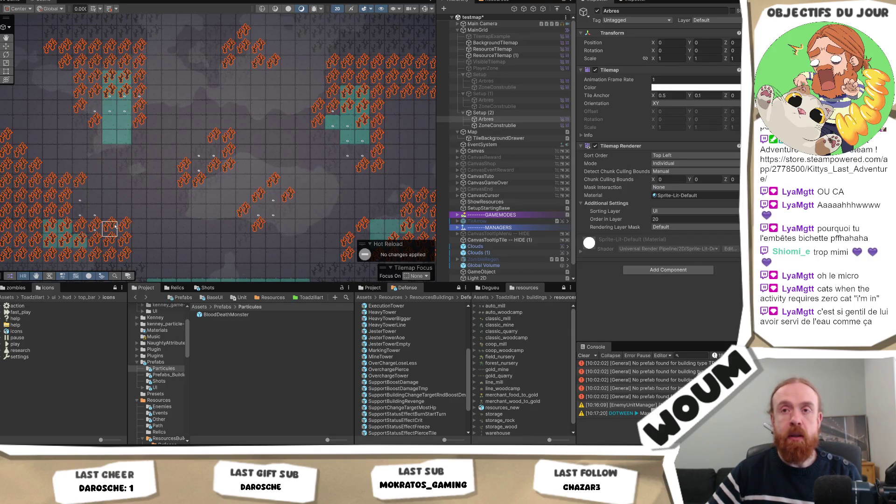
Paint new tree tiles in empty cells, including a short column of three trees.
{"action": "left_click", "coordinate": [114, 227]}
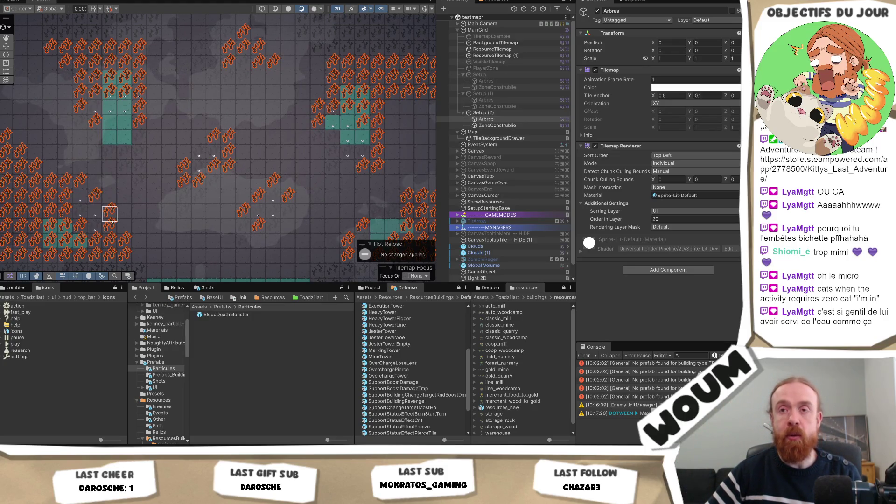
{"action": "scroll", "coordinate": [114, 157], "scroll_direction": "up", "scroll_amount": 4}
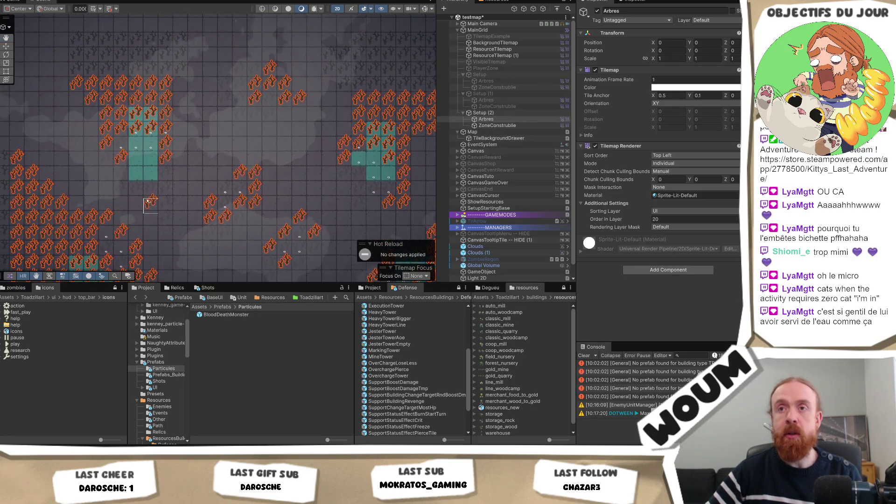
{"action": "left_click_drag", "start_coordinate": [210, 174], "coordinate": [88, 126]}
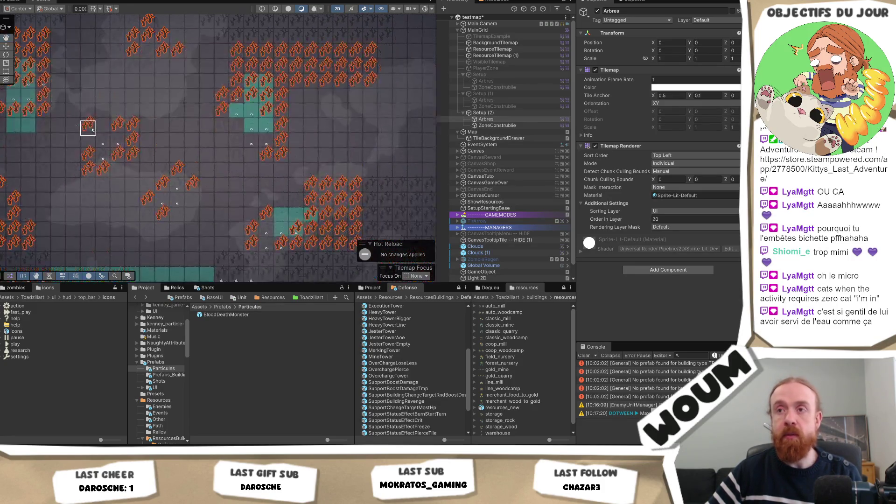
{"action": "left_click", "coordinate": [102, 125]}
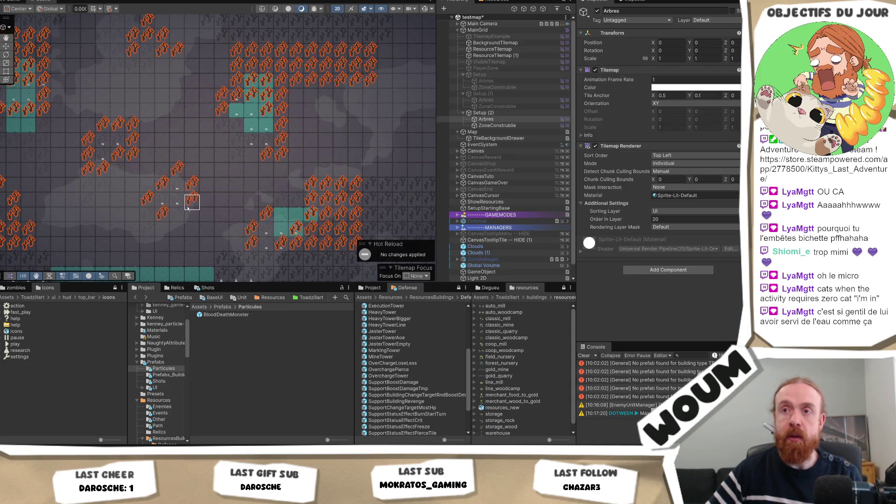
{"action": "left_click_drag", "start_coordinate": [192, 187], "coordinate": [195, 192]}
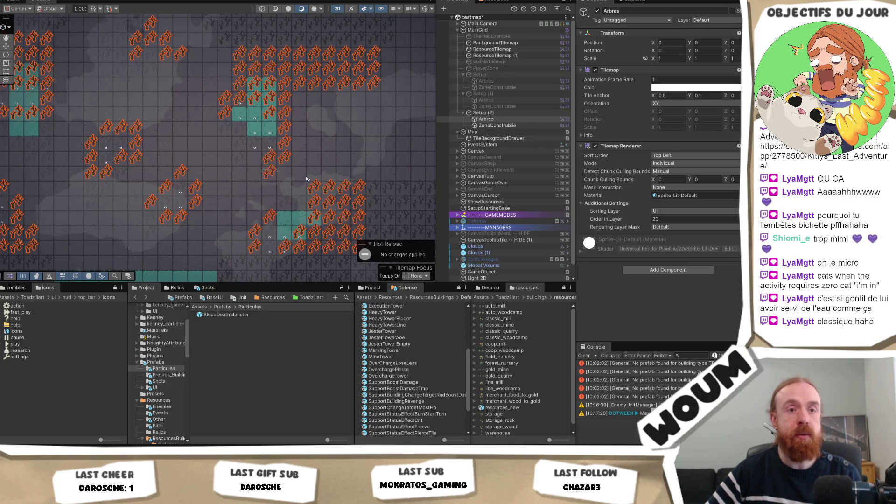
{"action": "left_click_drag", "start_coordinate": [301, 188], "coordinate": [234, 169]}
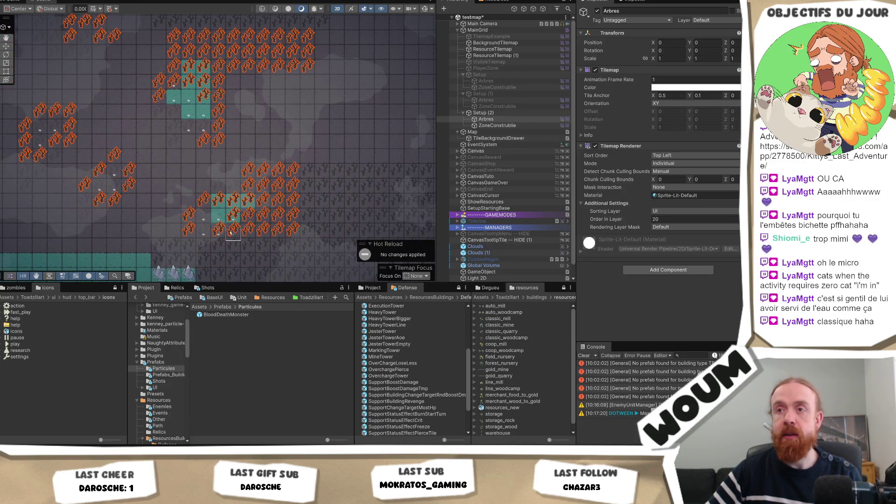
{"action": "left_click_drag", "start_coordinate": [190, 142], "coordinate": [173, 111]}
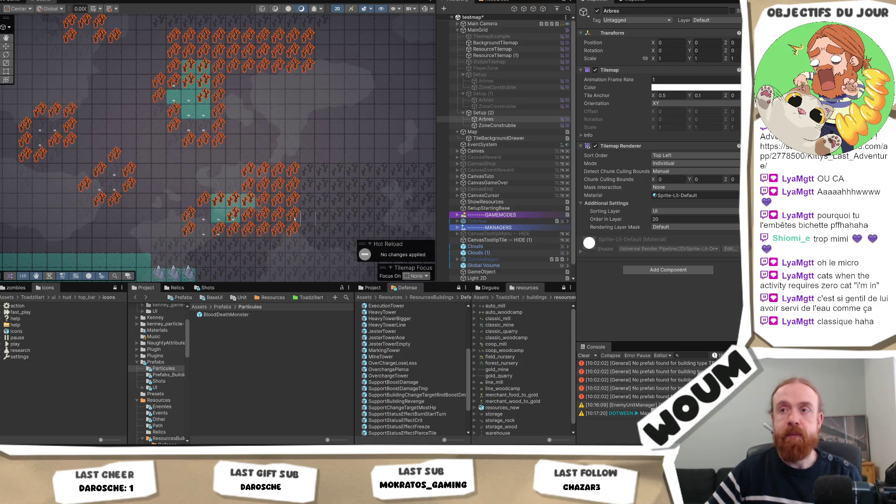
{"action": "key", "text": "Down"}
{"action": "key", "text": "Right"}
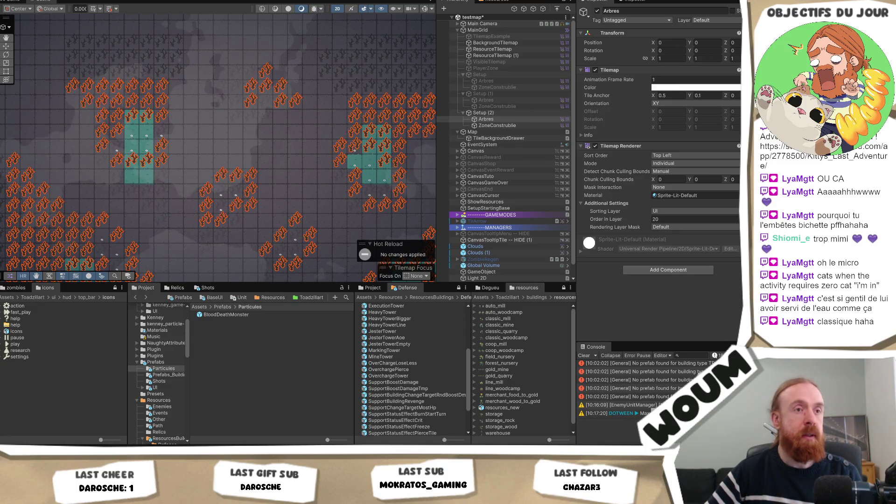
Erase three trees near the top cluster and a group of four, then paint trees beside the right zone.
{"action": "left_click_drag", "start_coordinate": [176, 206], "coordinate": [204, 172]}
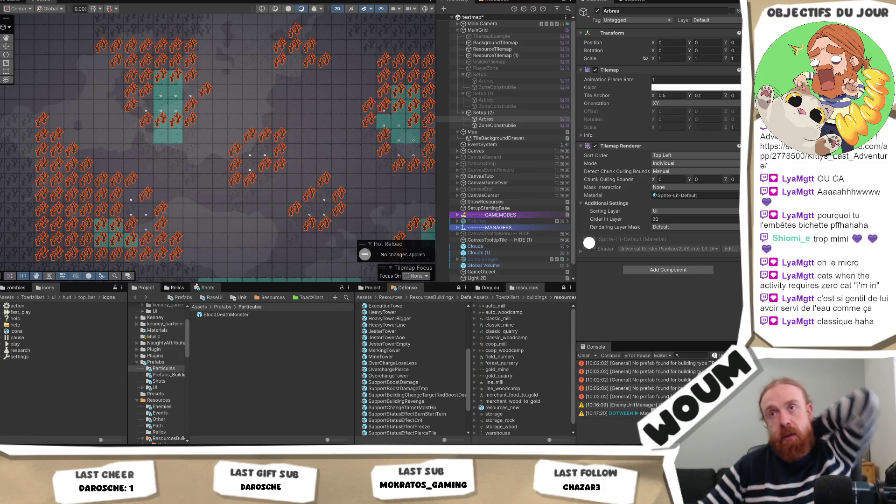
{"action": "left_click_drag", "start_coordinate": [219, 207], "coordinate": [196, 254]}
{"action": "mouse_move", "coordinate": [290, 196]}
{"action": "left_mouse_down"}
{"action": "mouse_move", "coordinate": [243, 141]}
{"action": "mouse_move", "coordinate": [260, 142]}
{"action": "mouse_move", "coordinate": [259, 151]}
{"action": "left_mouse_up"}
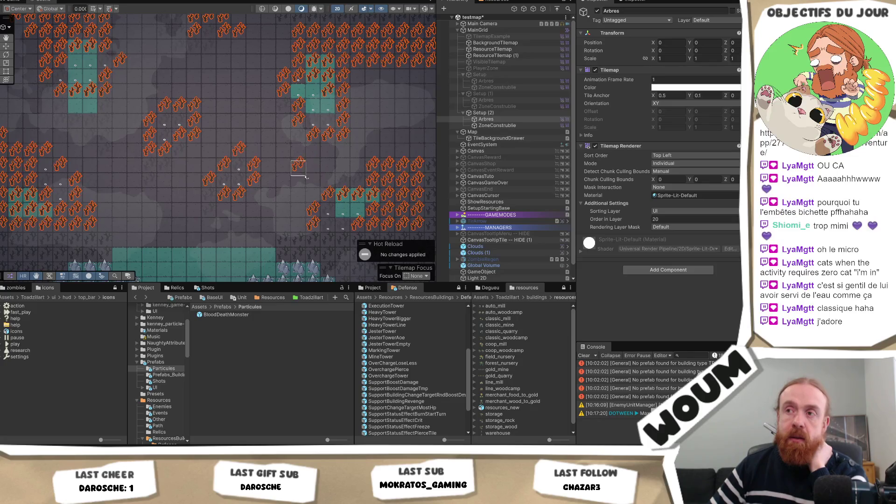
{"action": "scroll", "coordinate": [306, 172], "scroll_direction": "down", "scroll_amount": 1}
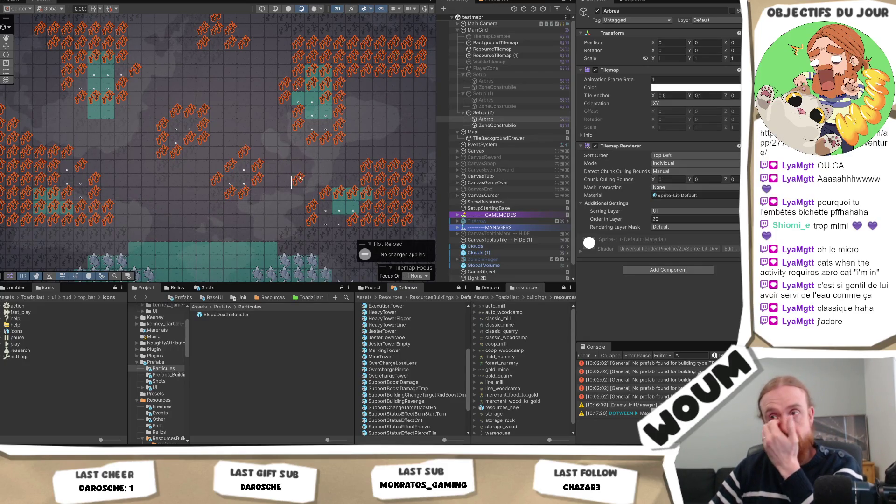
{"action": "left_click_drag", "start_coordinate": [297, 183], "coordinate": [314, 215]}
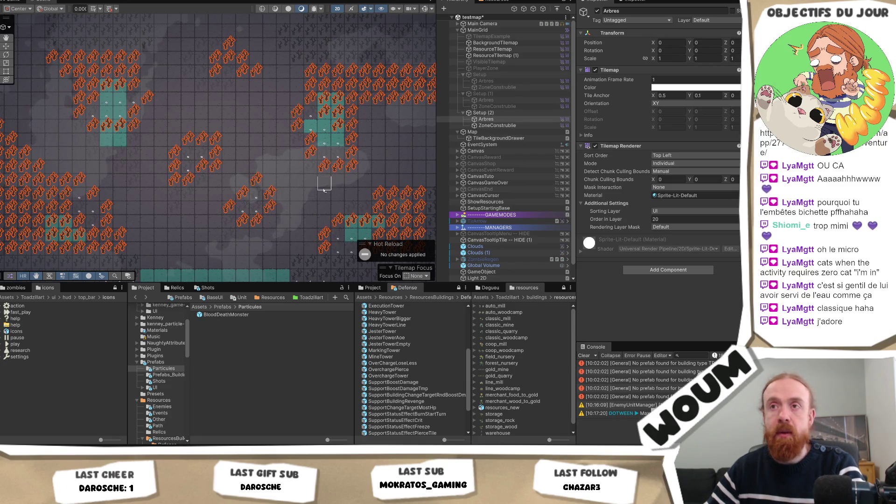
{"action": "left_click_drag", "start_coordinate": [242, 126], "coordinate": [249, 142]}
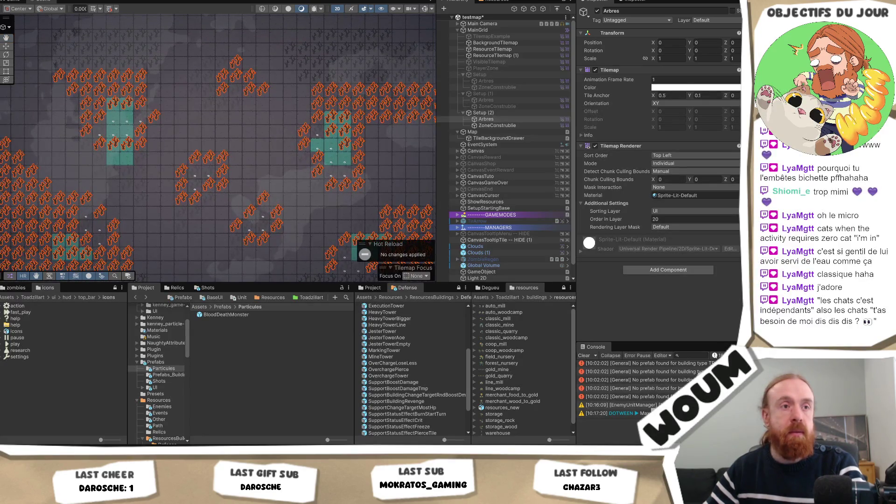
{"action": "left_click_drag", "start_coordinate": [259, 93], "coordinate": [247, 89]}
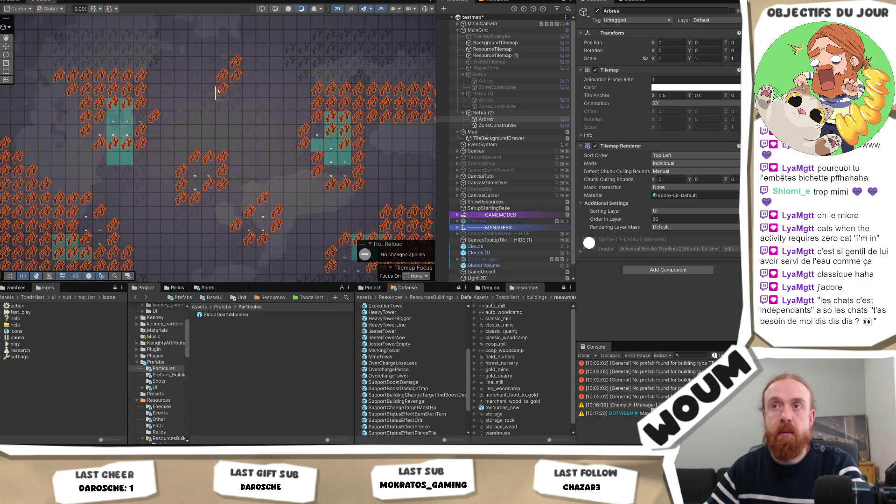
{"action": "mouse_move", "coordinate": [218, 91]}
{"action": "left_mouse_down"}
{"action": "mouse_move", "coordinate": [224, 75]}
{"action": "mouse_move", "coordinate": [237, 79]}
{"action": "left_mouse_up"}
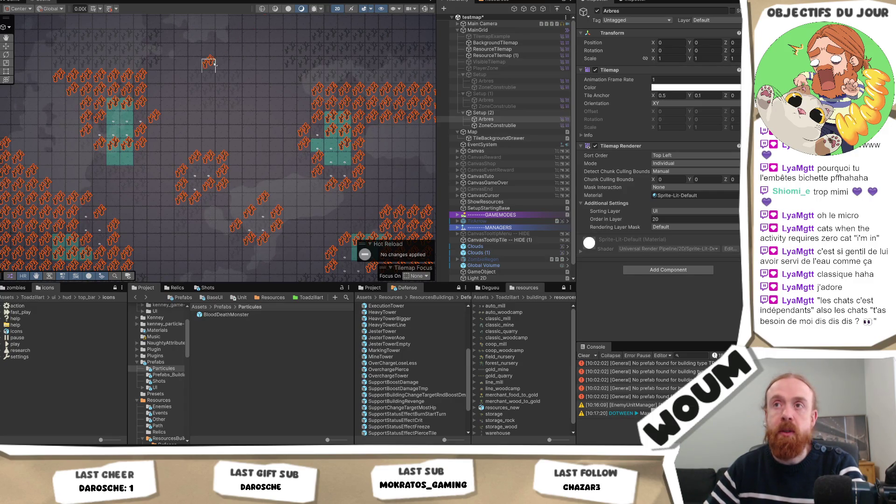
{"action": "left_click_drag", "start_coordinate": [207, 83], "coordinate": [224, 91]}
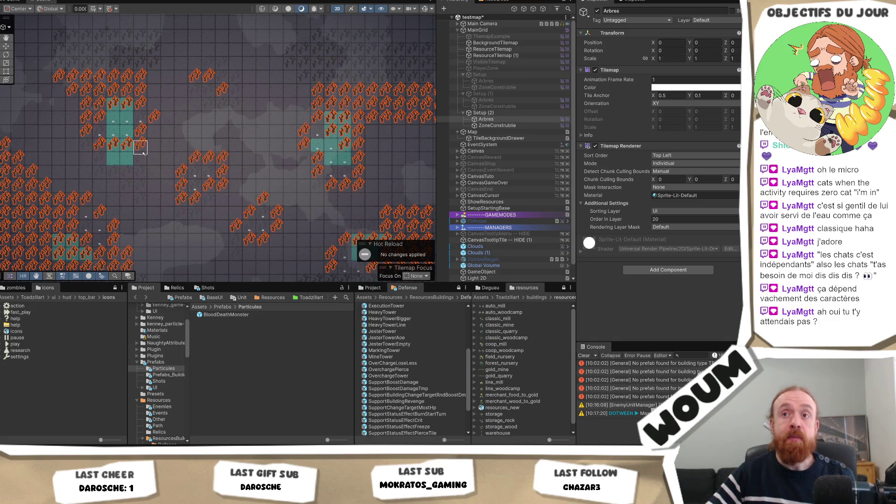
Pan the Scene view with the arrow keys to review trees beside the right buildable zone.
{"action": "key", "text": "Up"}
{"action": "key", "text": "Left"}
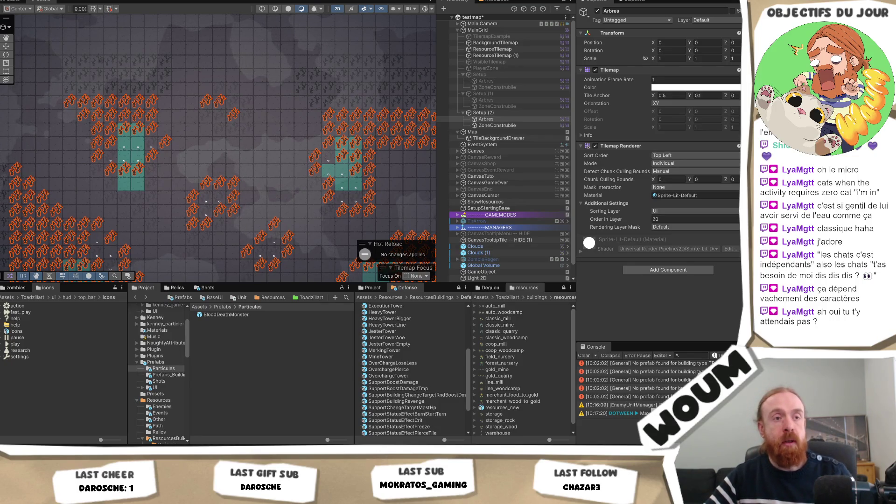
{"action": "right_click", "coordinate": [260, 161]}
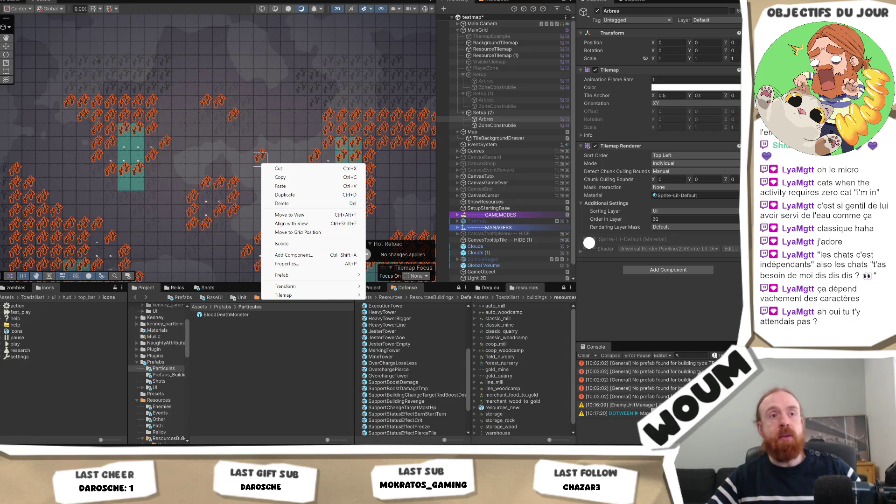
{"action": "key", "text": "Escape"}
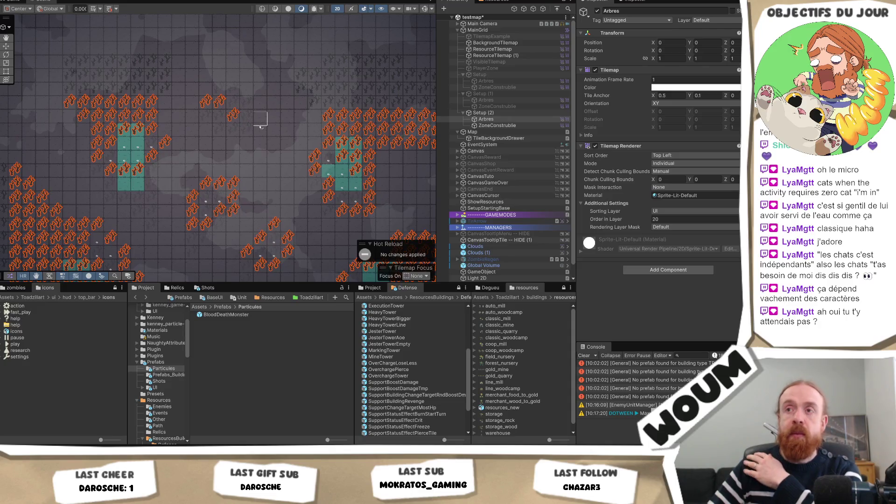
{"action": "left_click_drag", "start_coordinate": [258, 124], "coordinate": [218, 86]}
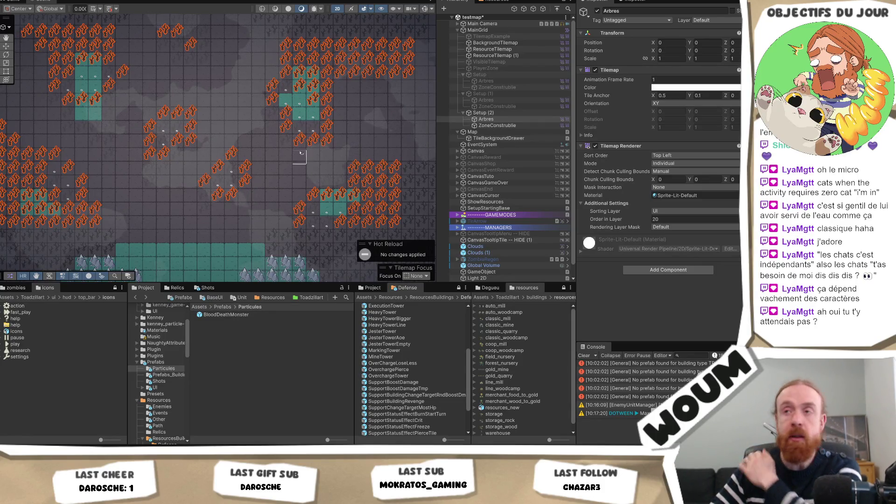
{"action": "left_click_drag", "start_coordinate": [286, 182], "coordinate": [278, 198]}
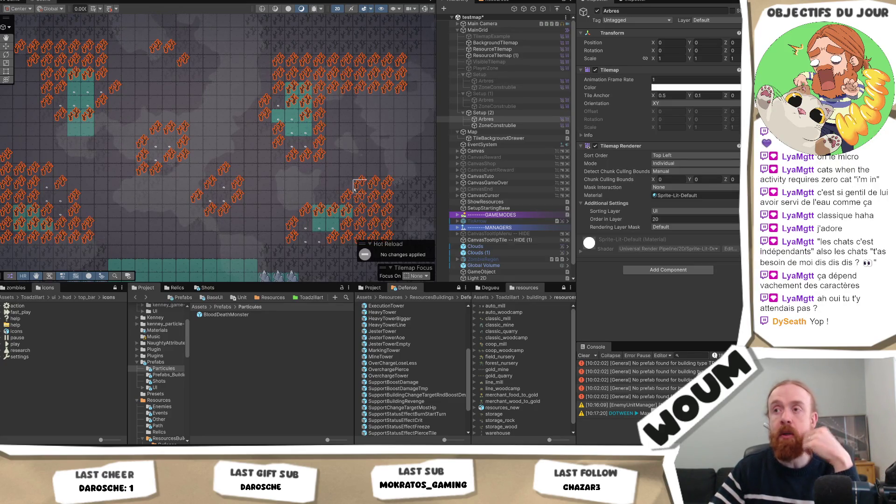
{"action": "left_click_drag", "start_coordinate": [346, 158], "coordinate": [333, 165]}
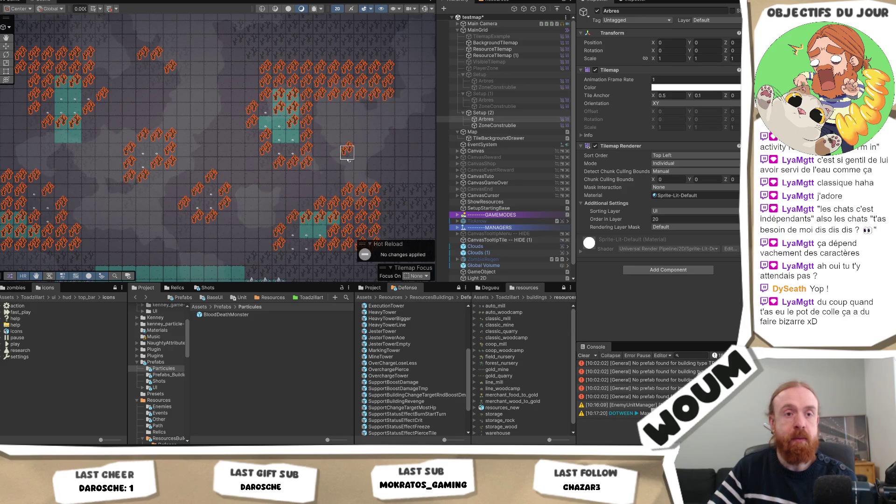
{"action": "key", "text": "Left"}
{"action": "key", "text": "Down"}
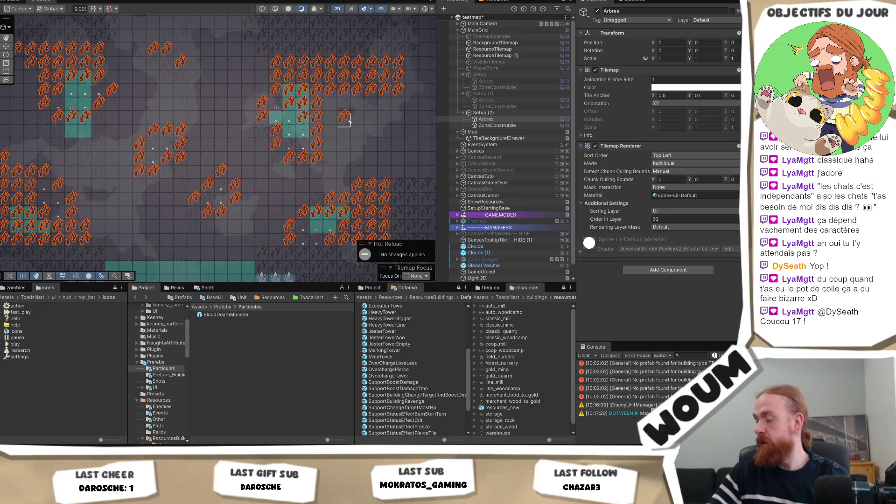
{"action": "scroll", "coordinate": [349, 121], "scroll_direction": "up", "scroll_amount": 1}
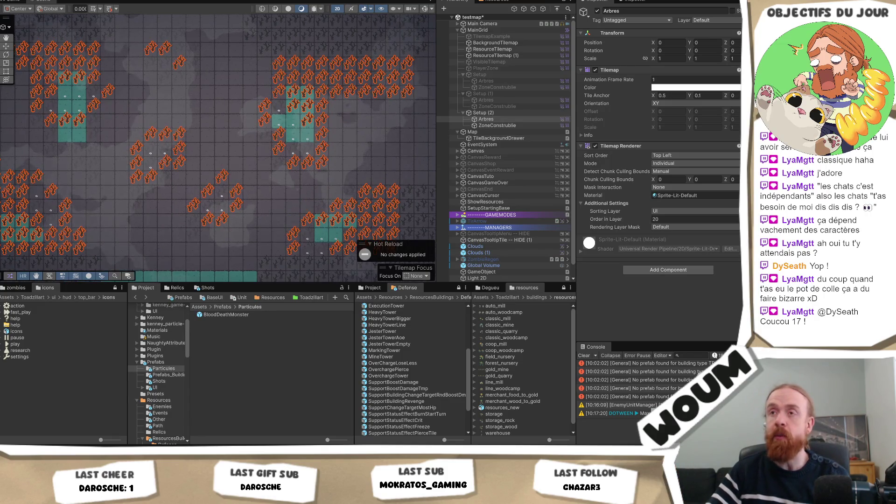
{"action": "mouse_move", "coordinate": [208, 141]}
{"action": "left_mouse_down"}
{"action": "mouse_move", "coordinate": [223, 152]}
{"action": "mouse_move", "coordinate": [242, 126]}
{"action": "left_mouse_up"}
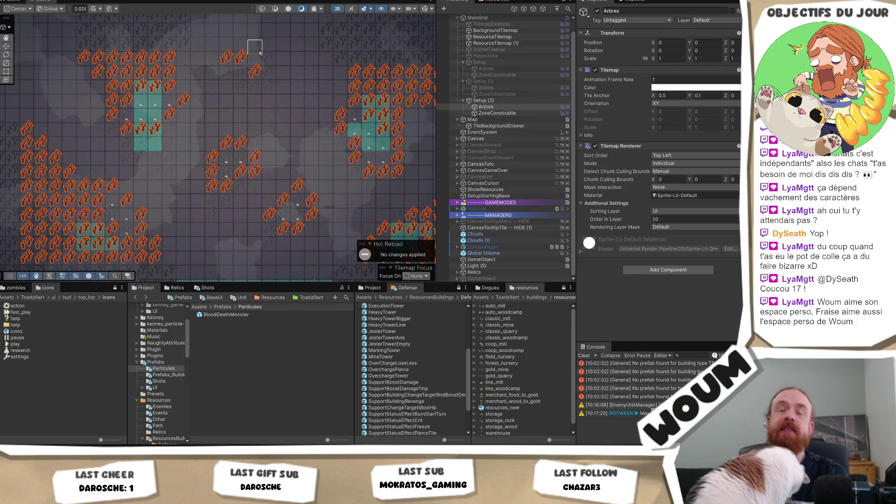
{"action": "left_click_drag", "start_coordinate": [330, 174], "coordinate": [322, 166]}
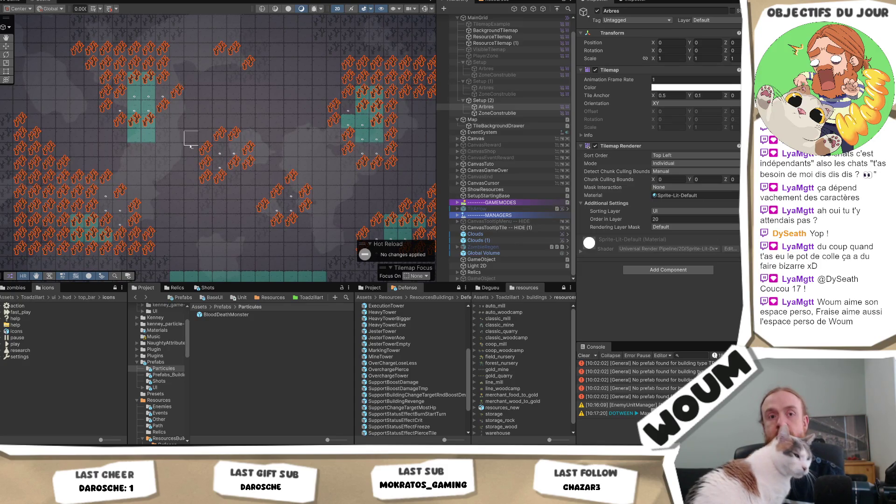
{"action": "left_click_drag", "start_coordinate": [306, 165], "coordinate": [303, 165]}
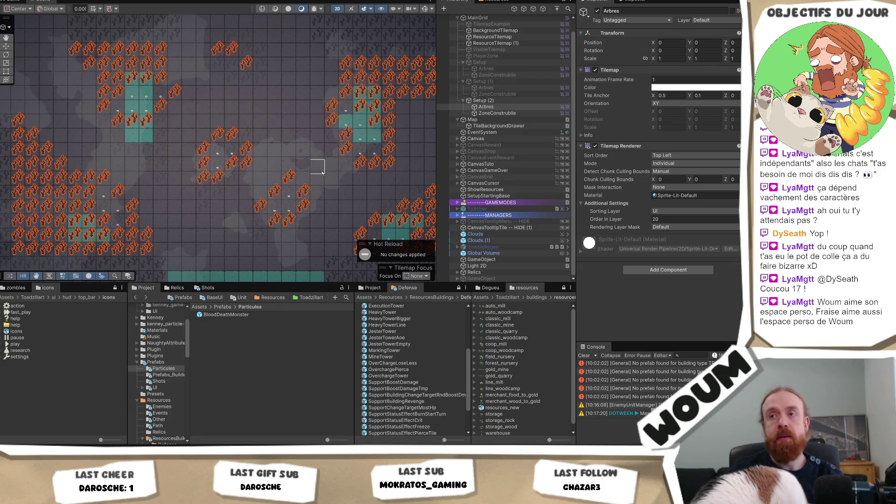
{"action": "scroll", "coordinate": [316, 166], "scroll_direction": "right", "scroll_amount": 2}
{"action": "scroll", "coordinate": [327, 196], "scroll_direction": "right", "scroll_amount": 5}
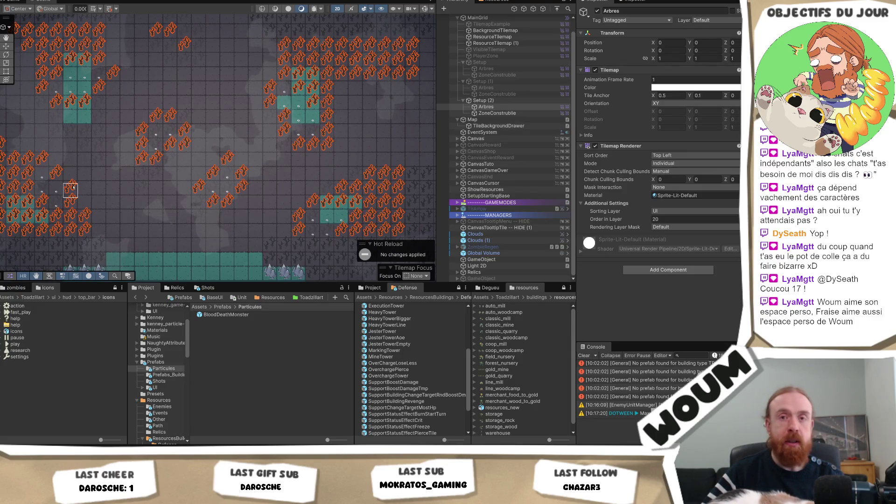
{"action": "mouse_move", "coordinate": [73, 160]}
{"action": "left_mouse_down"}
{"action": "mouse_move", "coordinate": [201, 220]}
{"action": "mouse_move", "coordinate": [185, 242]}
{"action": "left_mouse_up"}
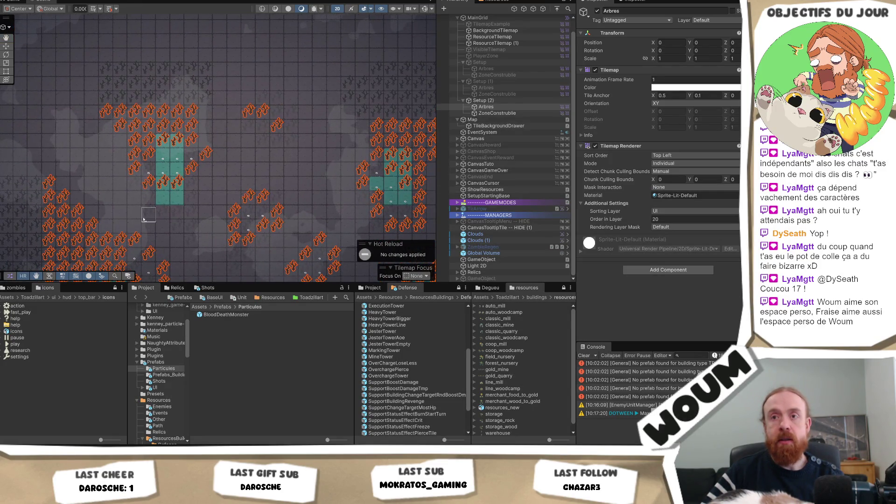
{"action": "left_click_drag", "start_coordinate": [160, 226], "coordinate": [176, 208]}
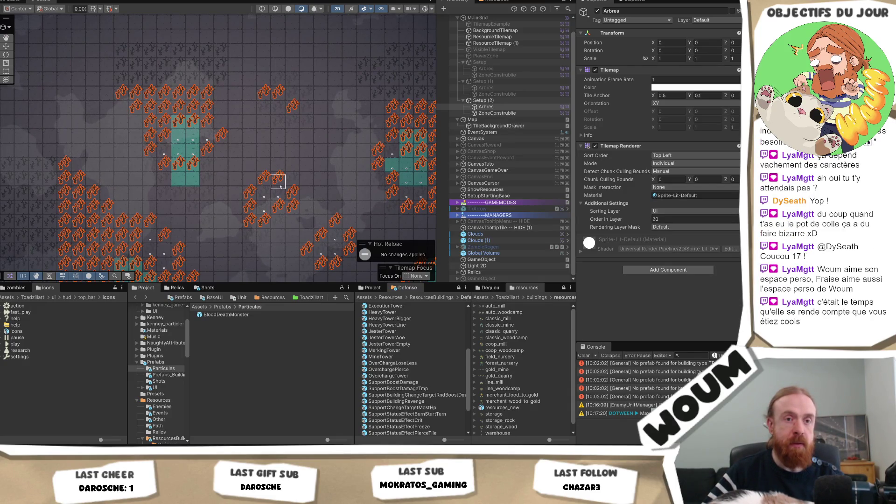
{"action": "left_click_drag", "start_coordinate": [264, 253], "coordinate": [247, 213]}
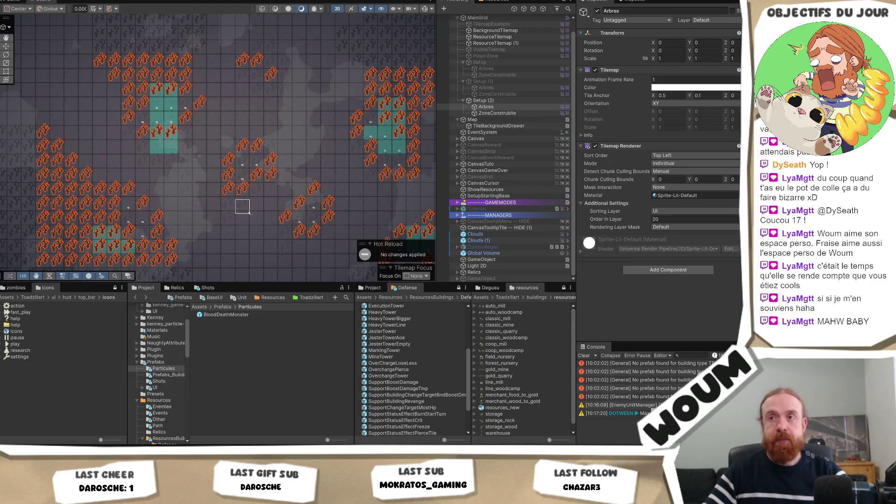
{"action": "mouse_move", "coordinate": [299, 164]}
{"action": "left_mouse_down"}
{"action": "mouse_move", "coordinate": [263, 185]}
{"action": "mouse_move", "coordinate": [221, 171]}
{"action": "left_mouse_up"}
{"action": "scroll", "coordinate": [210, 186], "scroll_direction": "down", "scroll_amount": 1}
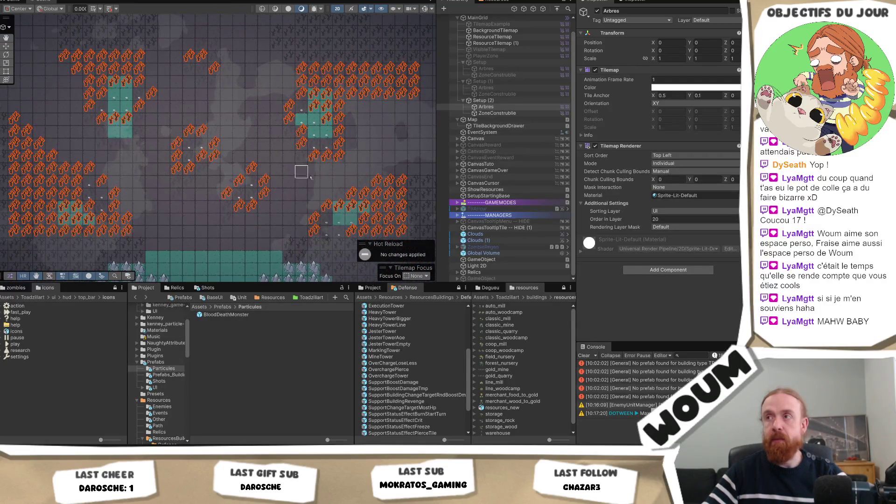
Deactivate Setup (2) and Setup (1) and activate the original Setup layout.
{"action": "left_click", "coordinate": [493, 100]}
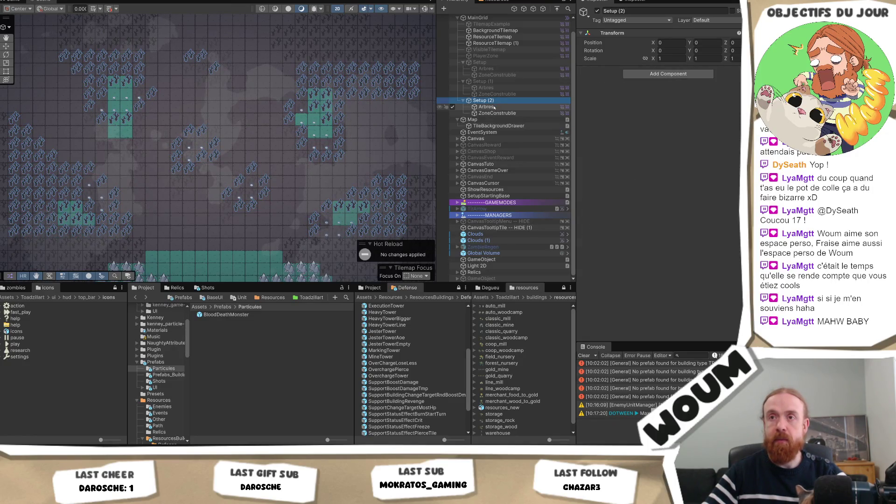
{"action": "left_click", "coordinate": [598, 11]}
{"action": "key", "text": "Up"}
{"action": "key", "text": "Up"}
{"action": "key", "text": "Up"}
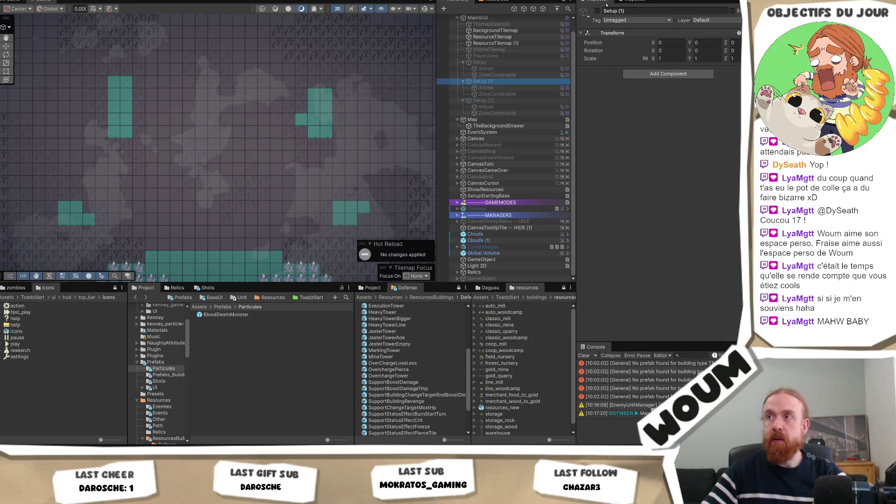
{"action": "left_click", "coordinate": [598, 11]}
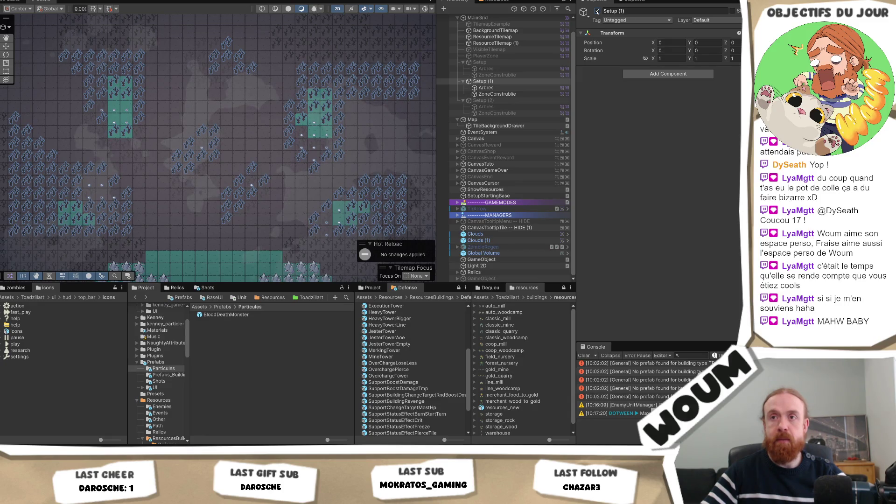
{"action": "left_click", "coordinate": [597, 12]}
{"action": "key", "text": "Up"}
{"action": "key", "text": "Up"}
{"action": "key", "text": "Up"}
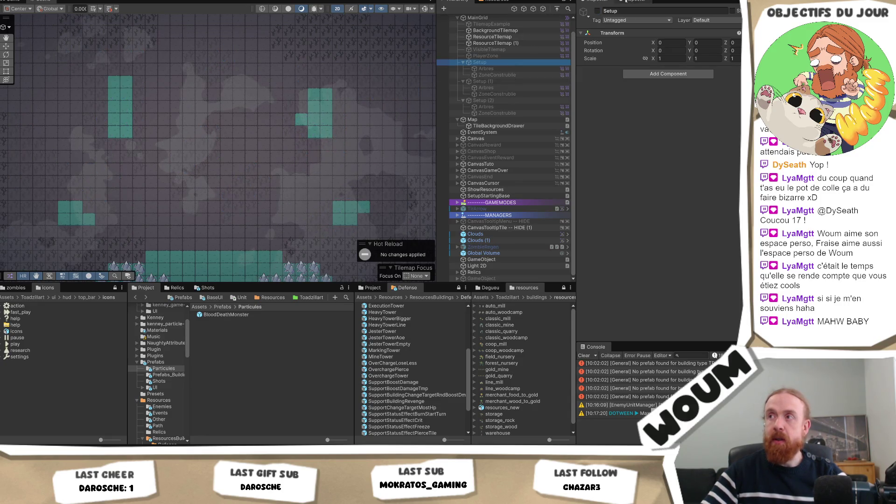
{"action": "left_click", "coordinate": [597, 11]}
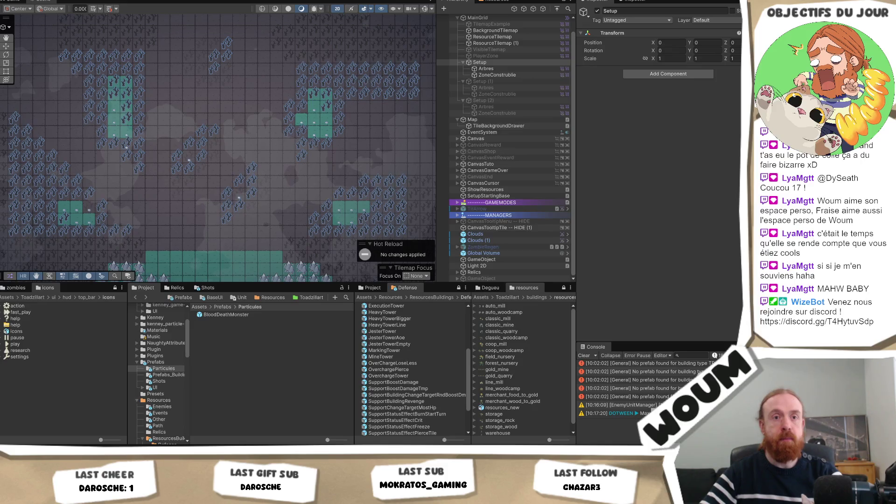
{"action": "mouse_move", "coordinate": [306, 204]}
{"action": "left_mouse_down"}
{"action": "mouse_move", "coordinate": [273, 179]}
{"action": "mouse_move", "coordinate": [288, 213]}
{"action": "left_mouse_up"}
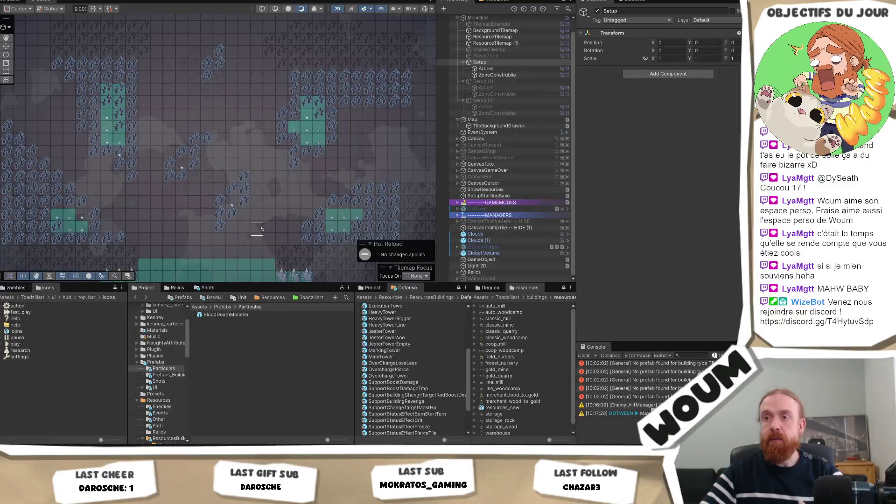
{"action": "mouse_move", "coordinate": [232, 239]}
{"action": "left_mouse_down"}
{"action": "mouse_move", "coordinate": [275, 161]}
{"action": "mouse_move", "coordinate": [245, 164]}
{"action": "mouse_move", "coordinate": [242, 181]}
{"action": "left_mouse_up"}
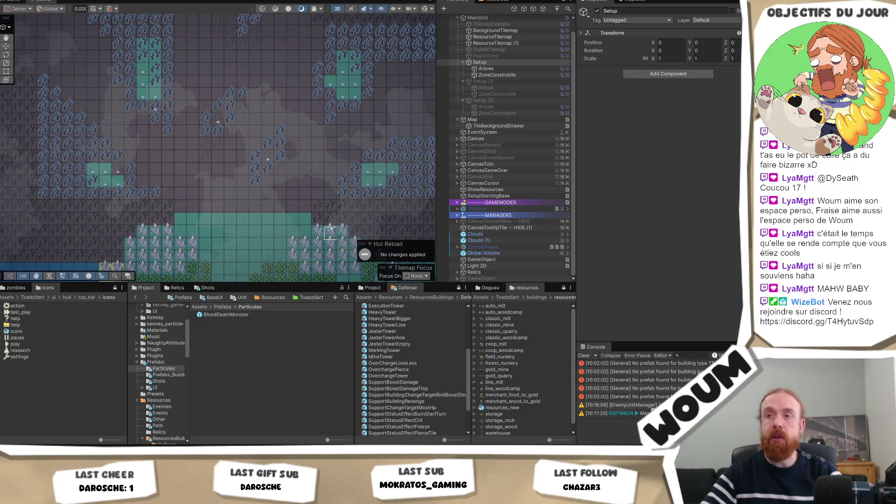
{"action": "left_click_drag", "start_coordinate": [320, 164], "coordinate": [330, 218]}
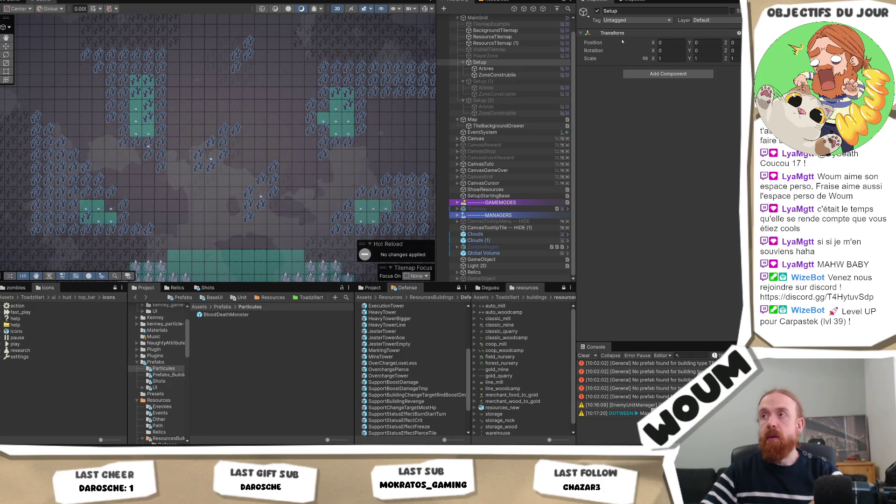
Deactivate Setup, then briefly preview Setup (2) and deactivate it again.
{"action": "left_click", "coordinate": [602, 11]}
{"action": "key", "text": "Return"}
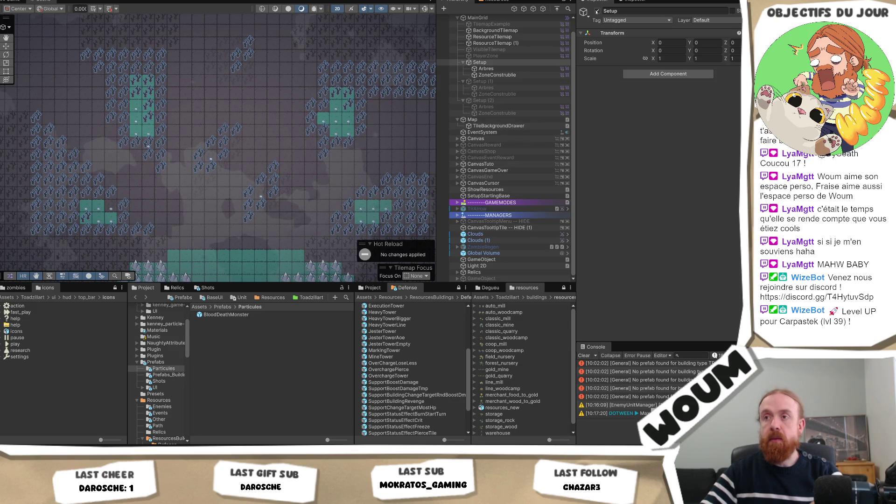
{"action": "left_click", "coordinate": [597, 10]}
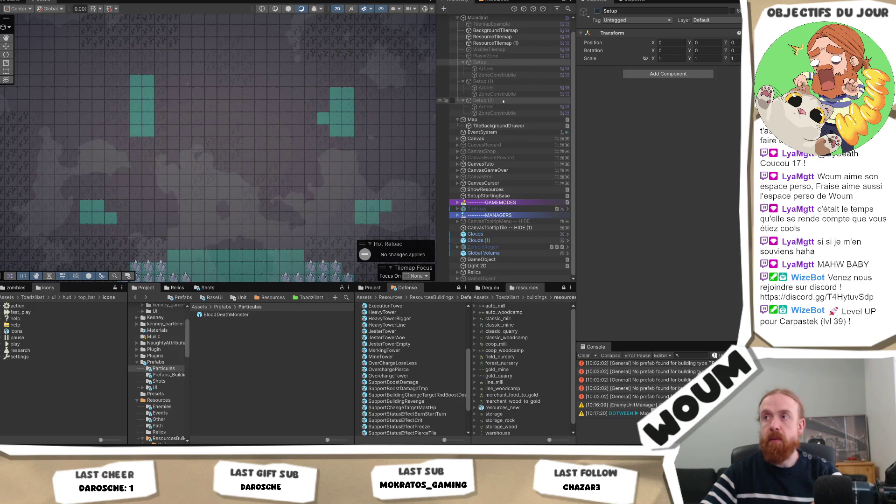
{"action": "left_click", "coordinate": [480, 101]}
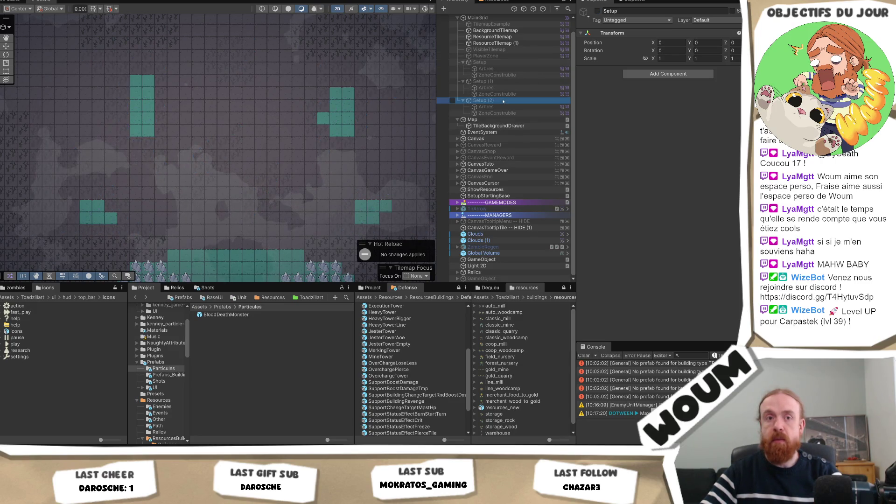
{"action": "left_click", "coordinate": [597, 11]}
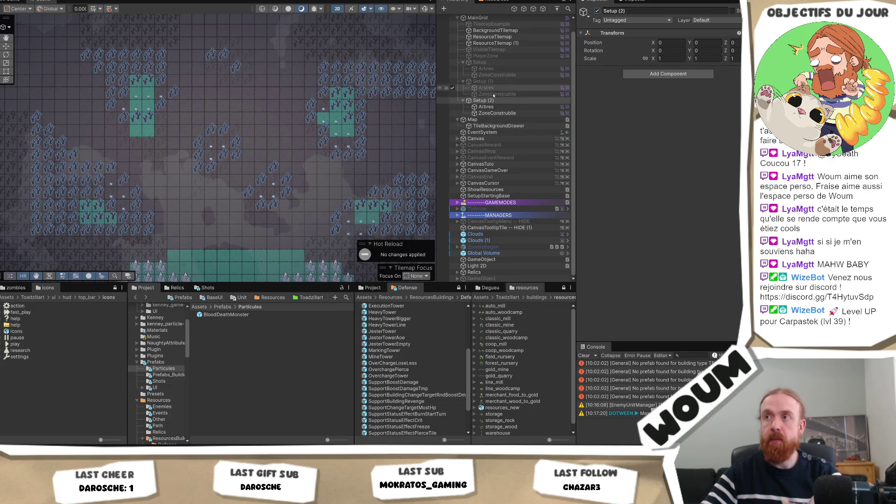
{"action": "left_click", "coordinate": [597, 11]}
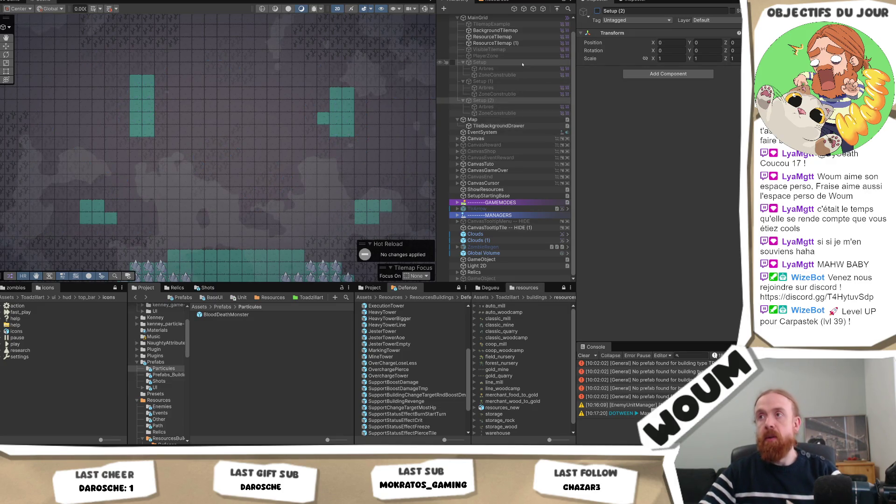
Duplicate Setup into a new Setup (3) and collapse Setup (1).
{"action": "left_click", "coordinate": [480, 62]}
{"action": "key", "text": "ctrl+d"}
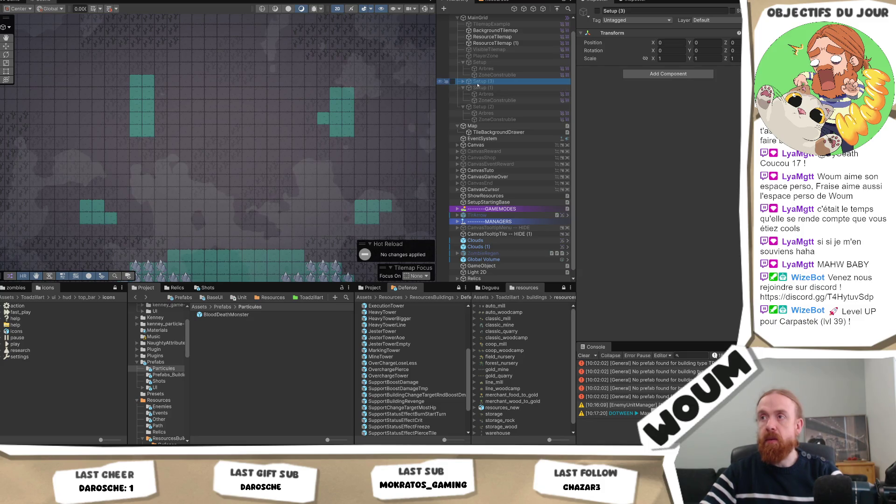
{"action": "left_click", "coordinate": [463, 88]}
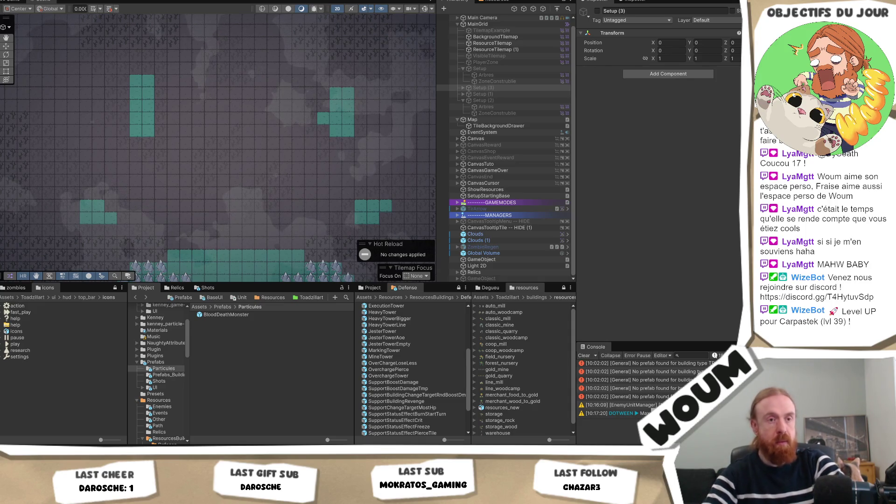
{"action": "left_click", "coordinate": [483, 87]}
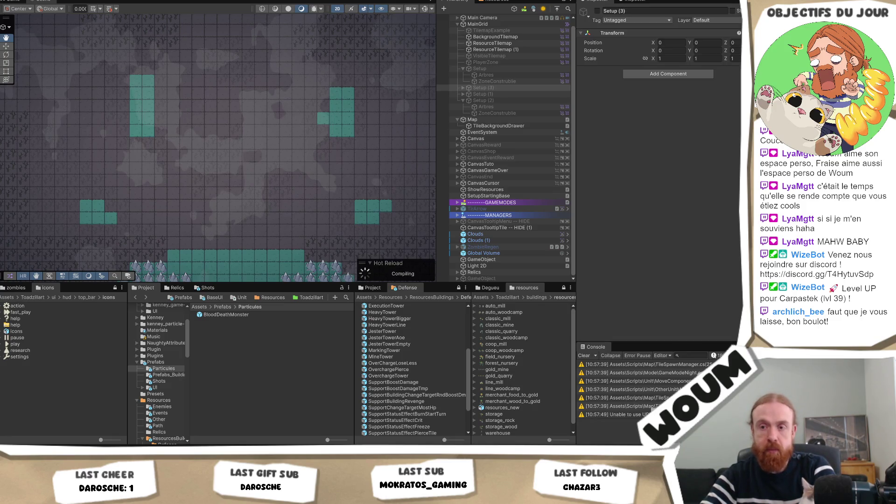
{"action": "left_click", "coordinate": [165, 417]}
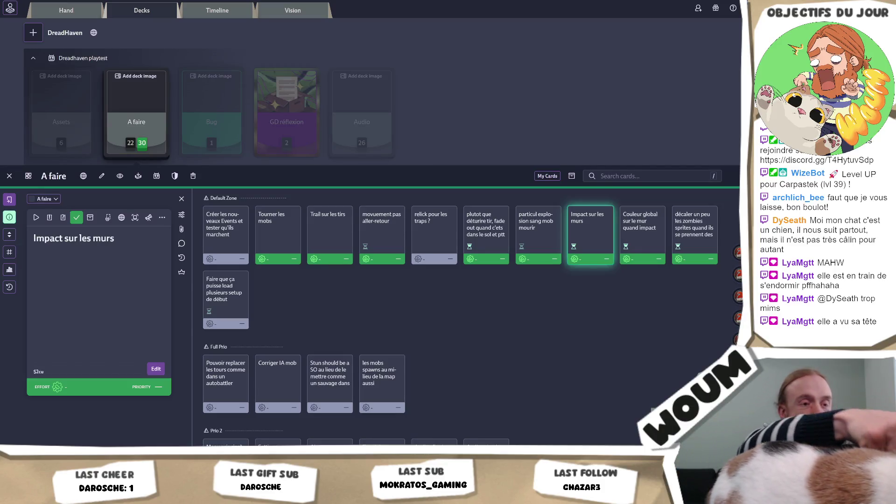
View the Impact sur les murs card's history and keep it, then paste the logo link into a new tab.
{"action": "left_click", "coordinate": [181, 258]}
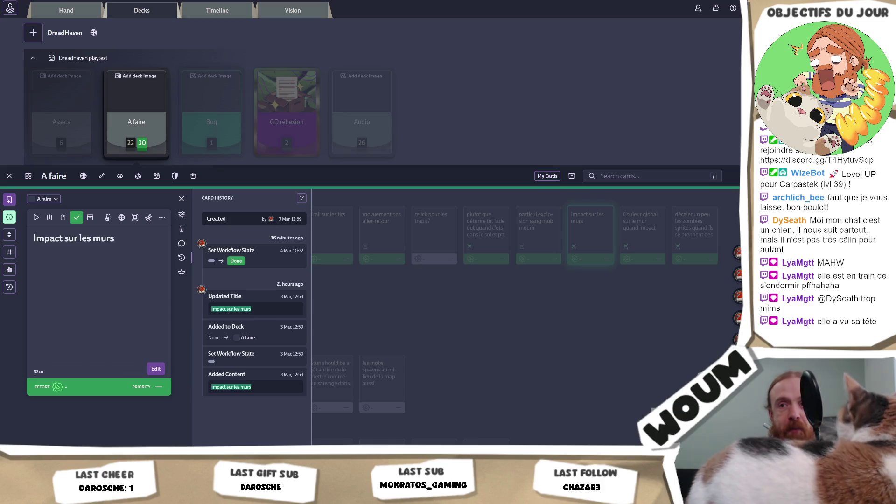
{"action": "key", "text": "Delete"}
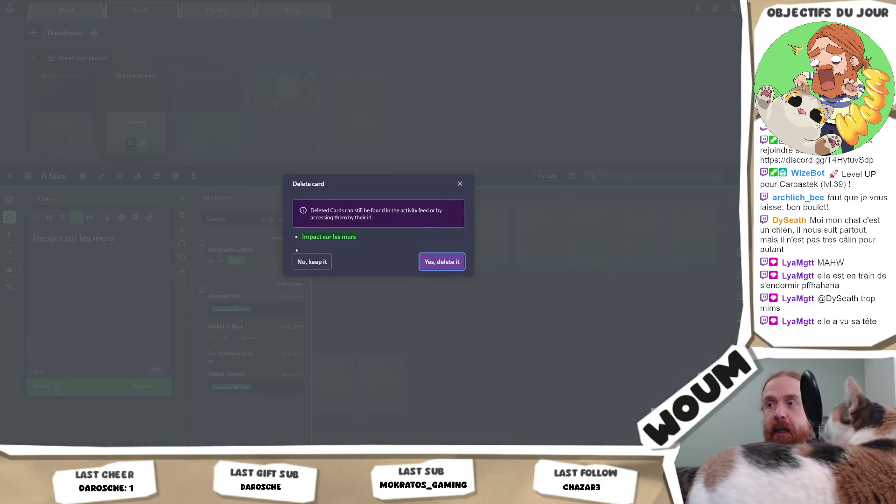
{"action": "left_click", "coordinate": [460, 185]}
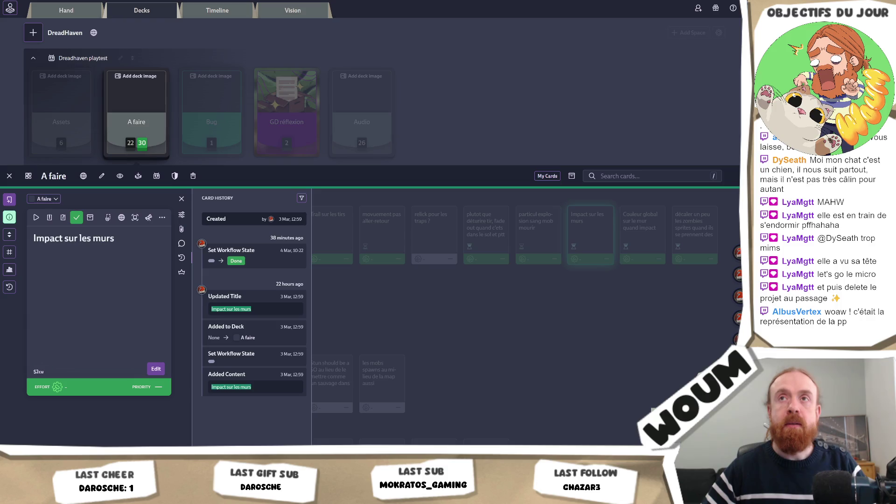
{"action": "key", "text": "ctrl+t"}
{"action": "key", "text": "ctrl+v"}
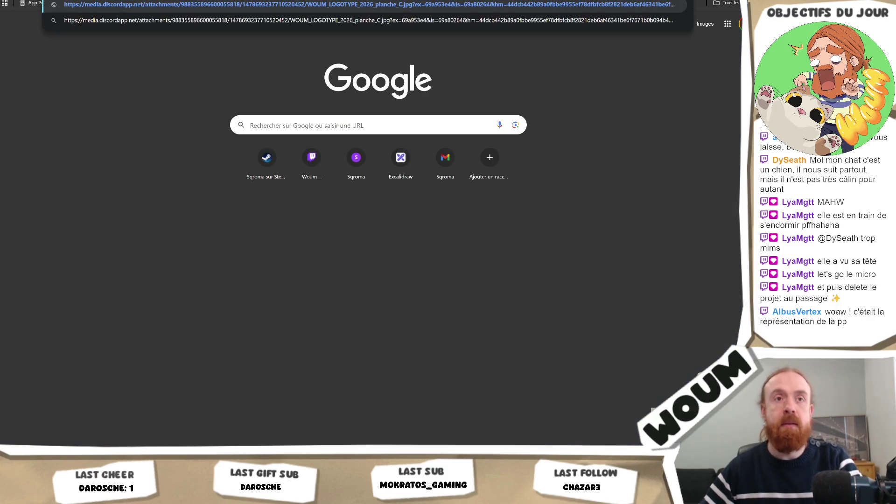
Load the WOUM logo comparison image and screen-capture the Version A logo set.
{"action": "key", "text": "Return"}
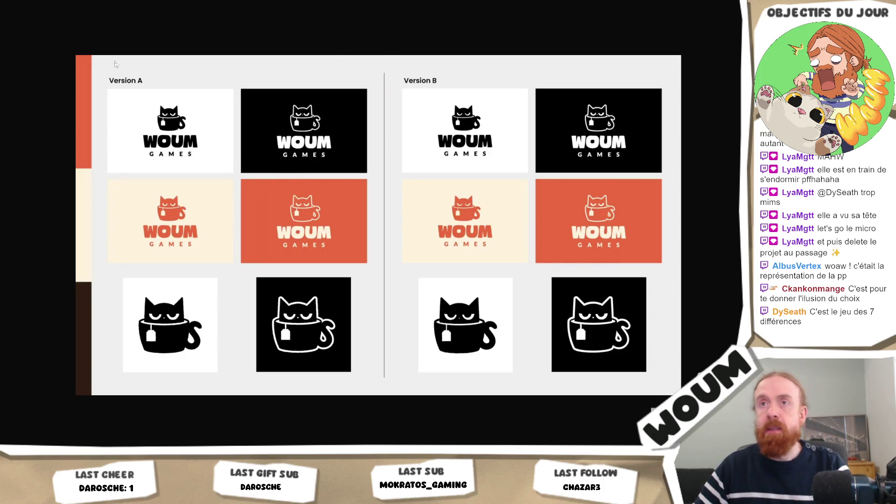
{"action": "key", "text": "Print"}
{"action": "mouse_move", "coordinate": [101, 86]}
{"action": "left_mouse_down"}
{"action": "mouse_move", "coordinate": [373, 329]}
{"action": "mouse_move", "coordinate": [374, 384]}
{"action": "left_mouse_up"}
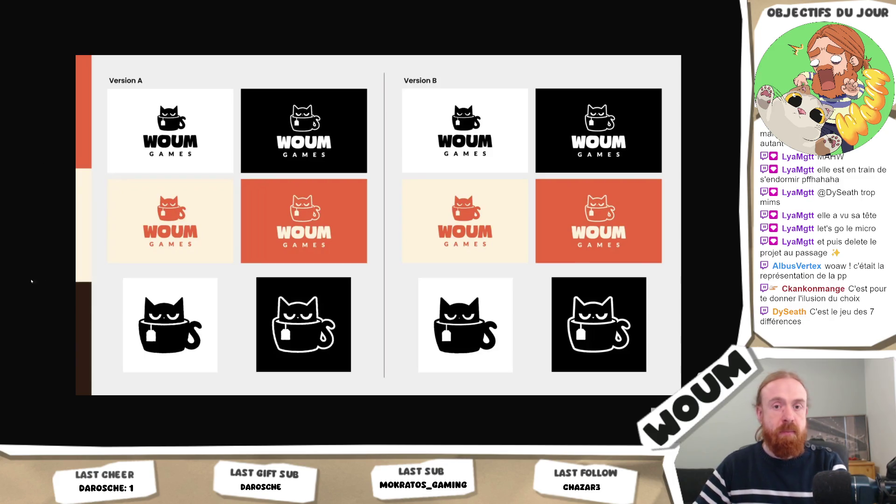
Screen-capture the Version B logo set, then switch back to the logo comparison image.
{"action": "key", "text": "Print"}
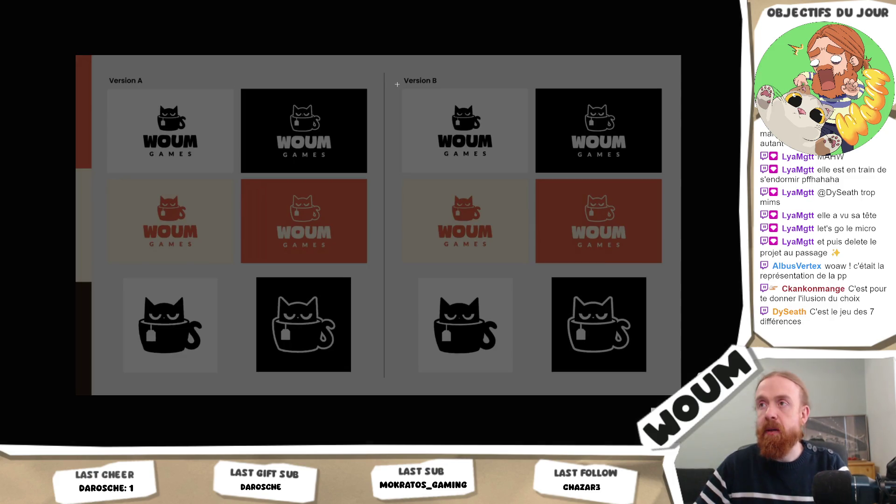
{"action": "mouse_move", "coordinate": [395, 83]}
{"action": "left_mouse_down"}
{"action": "mouse_move", "coordinate": [559, 235]}
{"action": "mouse_move", "coordinate": [672, 387]}
{"action": "mouse_move", "coordinate": [669, 377]}
{"action": "left_mouse_up"}
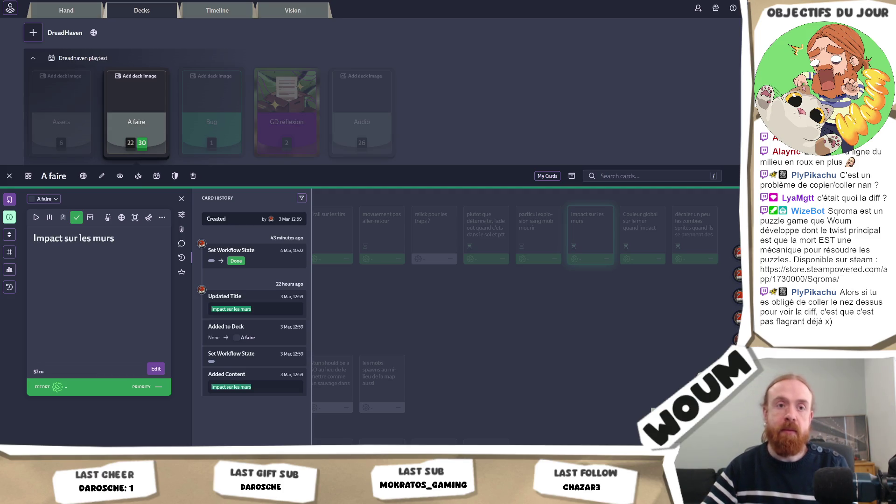
{"action": "key", "text": "alt+Tab"}
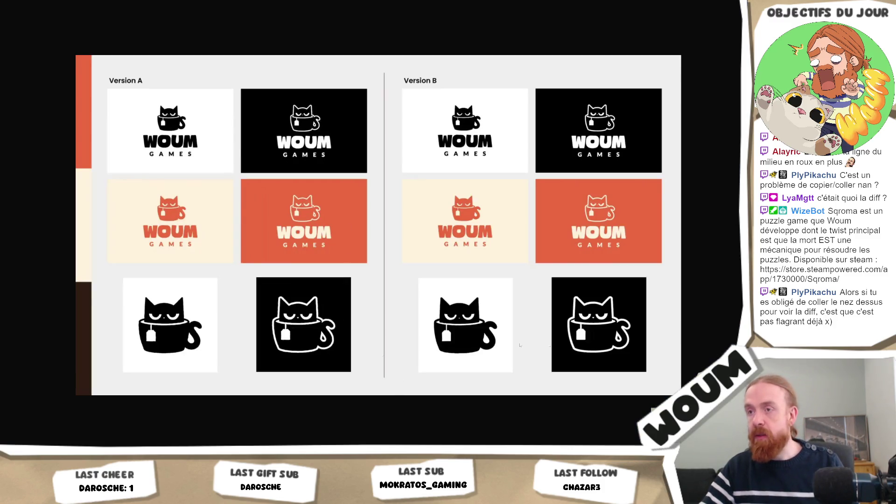
Look over the logo image, then close its tab to return to the Codecks A faire deck.
{"action": "scroll", "coordinate": [303, 332], "scroll_direction": "up", "scroll_amount": 5}
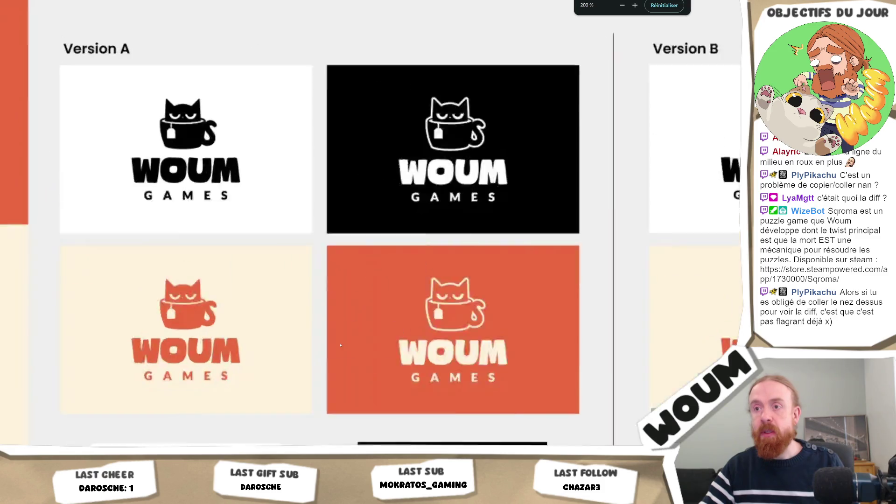
{"action": "scroll", "coordinate": [516, 304], "scroll_direction": "up", "scroll_amount": 3}
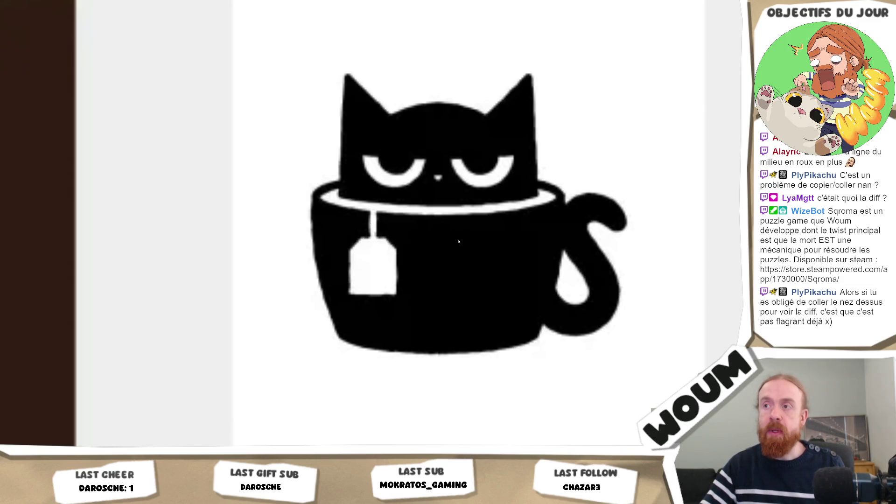
{"action": "right_click", "coordinate": [375, 254]}
{"action": "left_click", "coordinate": [447, 202]}
{"action": "scroll", "coordinate": [481, 224], "scroll_direction": "down", "scroll_amount": 2}
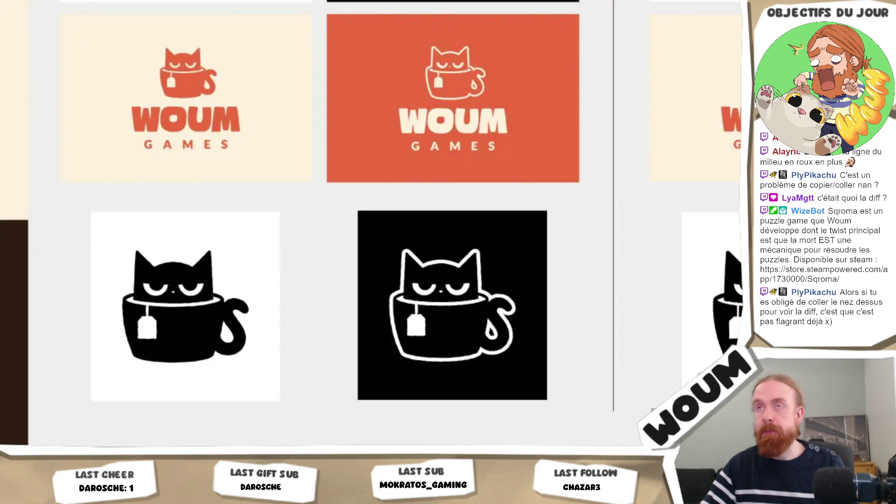
{"action": "key", "text": "ctrl+w"}
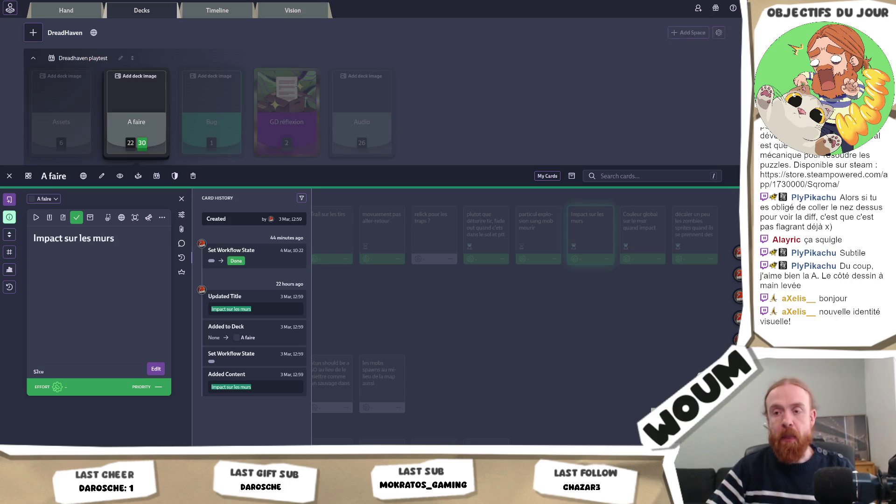
Switch from the Codecks browser back to the Unity editor with the tilemap scene.
{"action": "key", "text": "alt+Tab"}
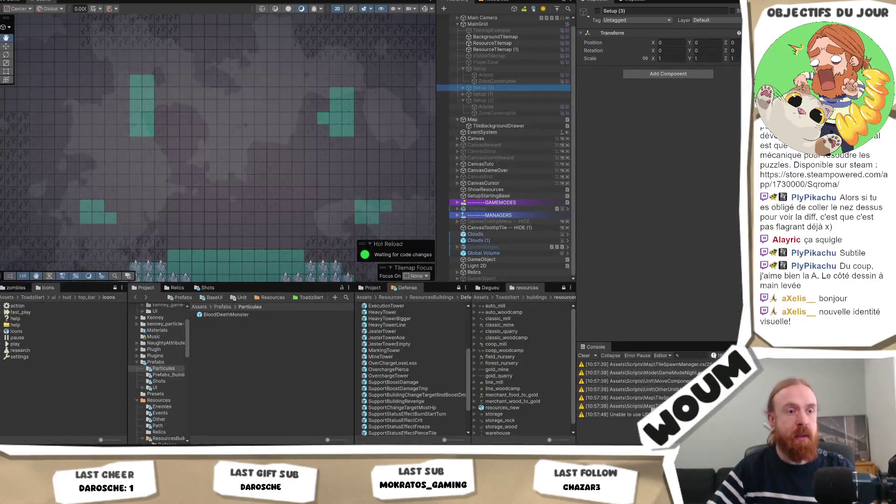
{"action": "left_click", "coordinate": [306, 75]}
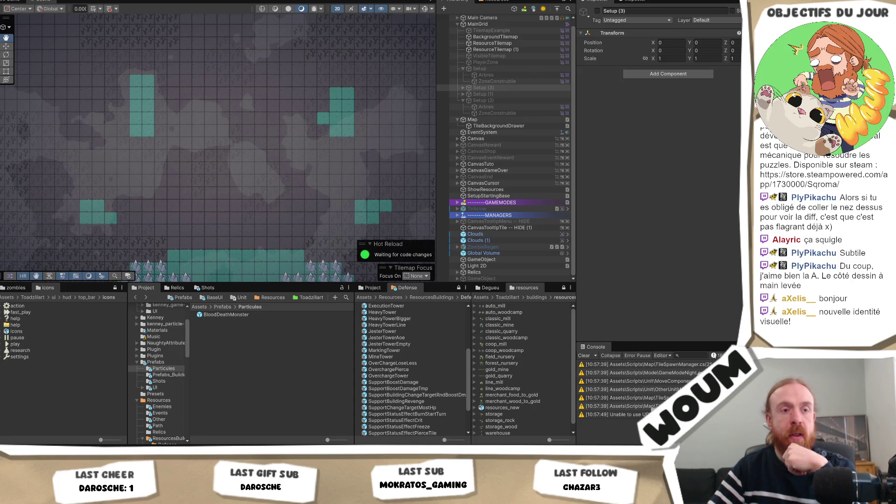
{"action": "left_click", "coordinate": [483, 88]}
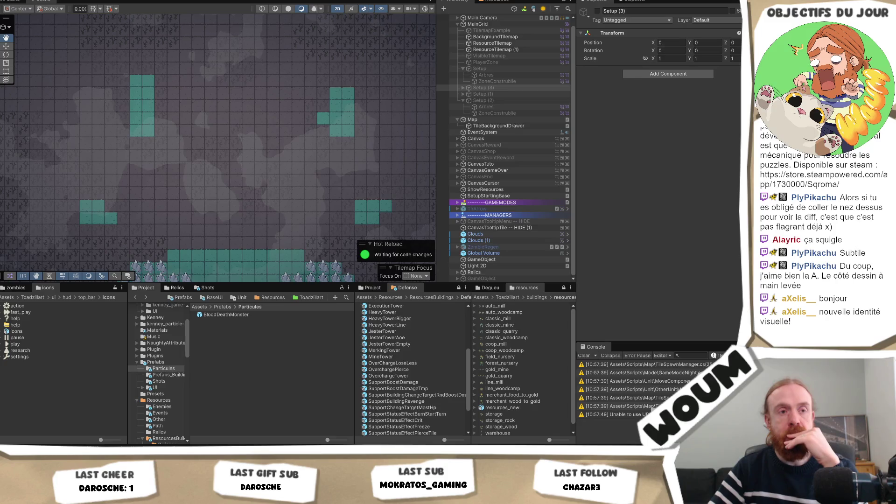
{"action": "key", "text": "alt+Tab"}
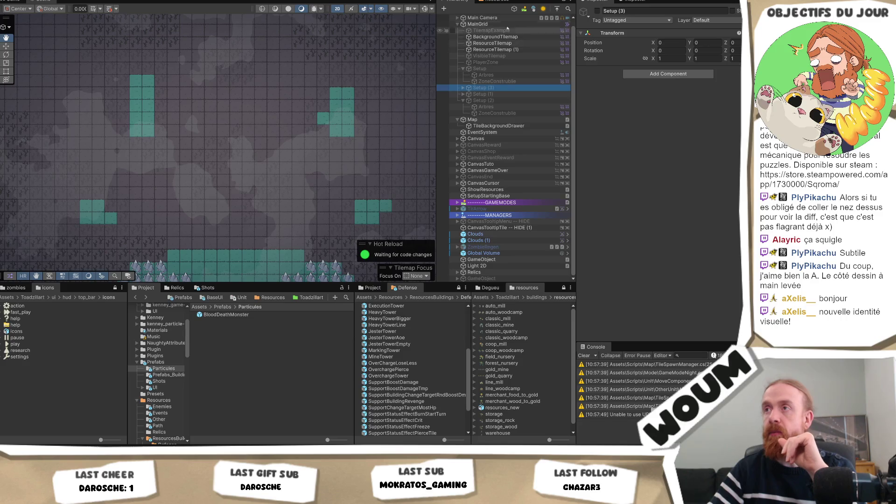
{"action": "scroll", "coordinate": [506, 165], "scroll_direction": "up", "scroll_amount": 1}
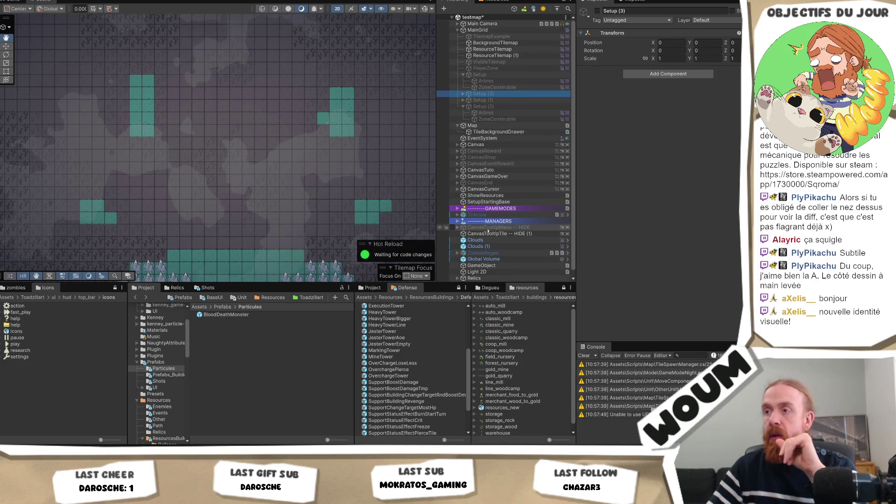
On Map, add a Deadlands Groups entry with Arbres as trees tilemap and ZoneConstruible as grass override.
{"action": "left_click", "coordinate": [498, 127]}
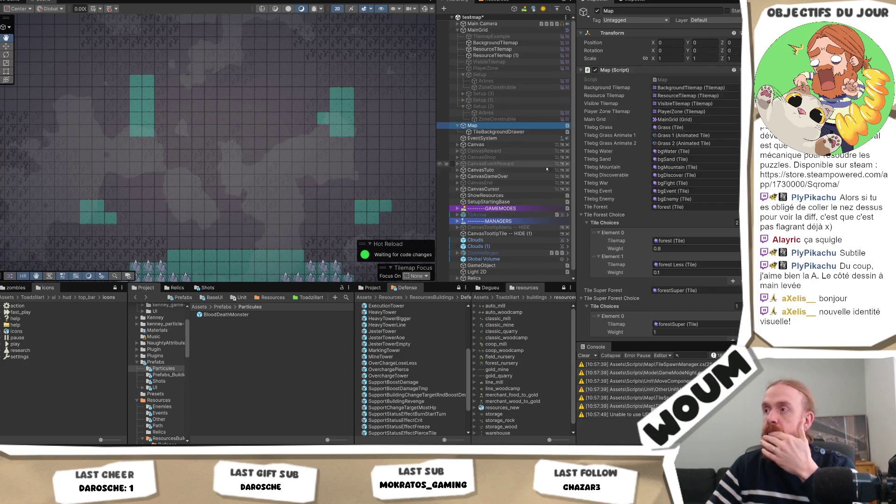
{"action": "scroll", "coordinate": [658, 209], "scroll_direction": "down", "scroll_amount": 5}
{"action": "scroll", "coordinate": [659, 209], "scroll_direction": "down", "scroll_amount": 5}
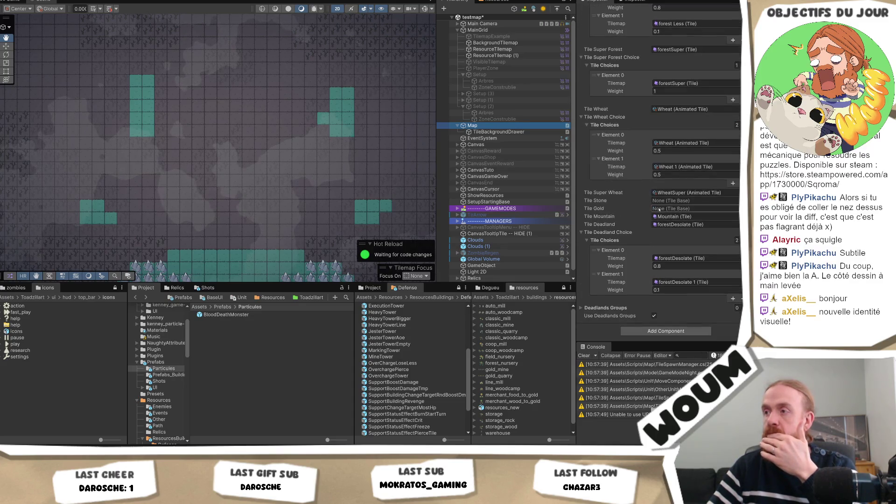
{"action": "left_click", "coordinate": [601, 308]}
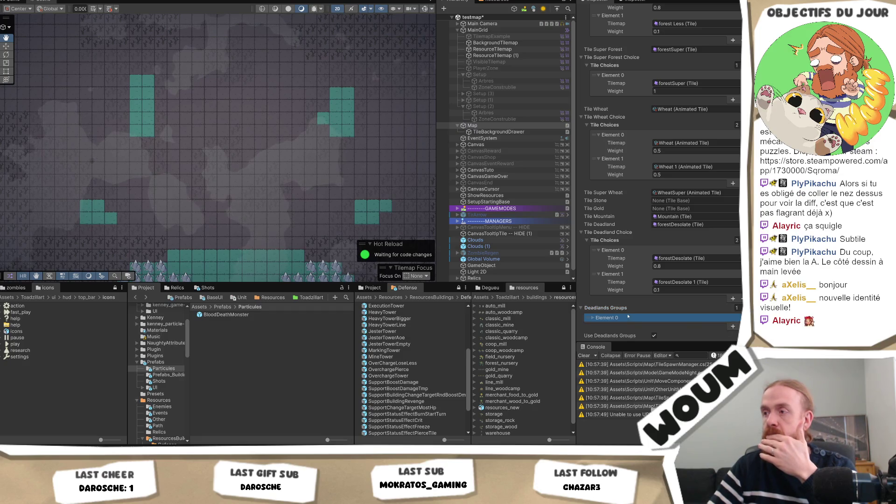
{"action": "left_click", "coordinate": [732, 328]}
{"action": "scroll", "coordinate": [671, 314], "scroll_direction": "down", "scroll_amount": 2}
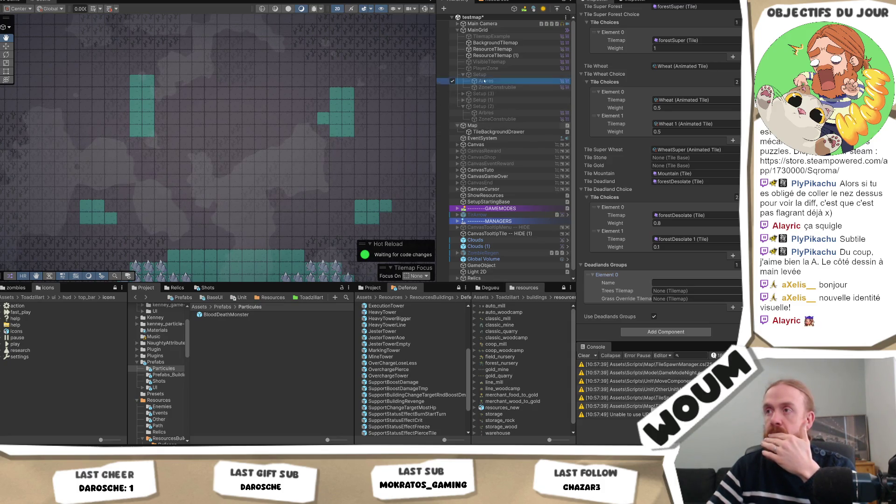
{"action": "left_click_drag", "start_coordinate": [635, 269], "coordinate": [681, 290]}
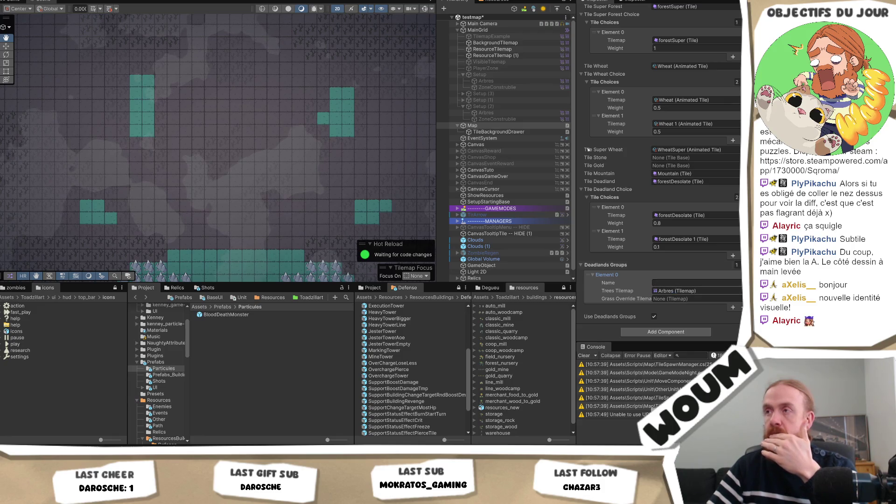
{"action": "left_click_drag", "start_coordinate": [496, 87], "coordinate": [691, 299]}
Add a second Deadlands Groups entry and move Setup (3) below Setup (2) in the Hierarchy.
{"action": "left_click", "coordinate": [732, 308]}
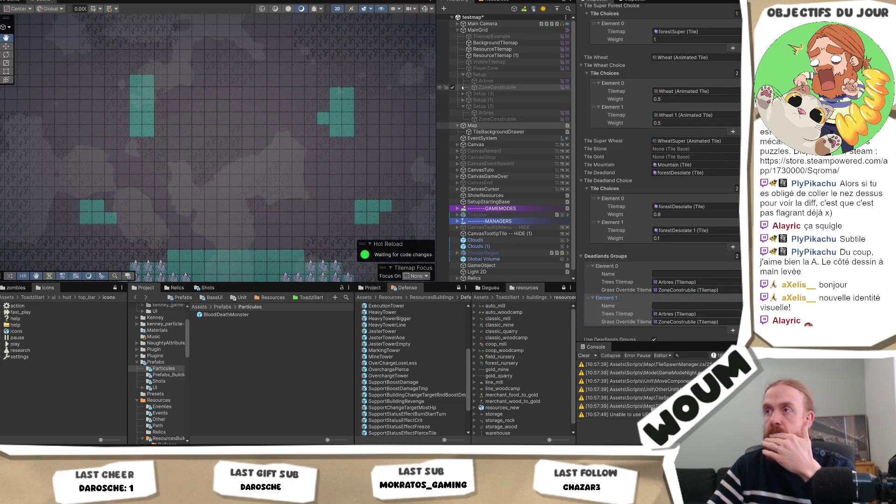
{"action": "mouse_move", "coordinate": [469, 95]}
{"action": "left_mouse_down"}
{"action": "mouse_move", "coordinate": [476, 130]}
{"action": "mouse_move", "coordinate": [472, 122]}
{"action": "mouse_move", "coordinate": [607, 210]}
{"action": "mouse_move", "coordinate": [690, 301]}
{"action": "mouse_move", "coordinate": [691, 321]}
{"action": "left_mouse_up"}
{"action": "left_click", "coordinate": [463, 93]}
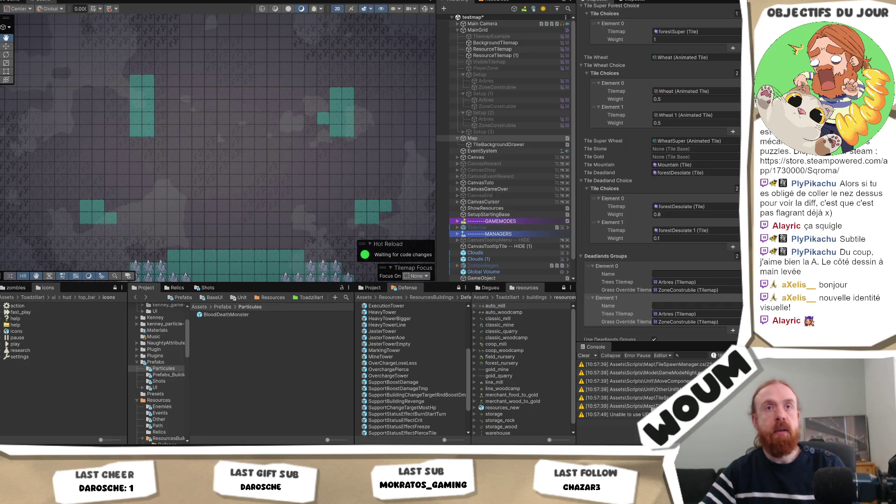
{"action": "left_click", "coordinate": [605, 298]}
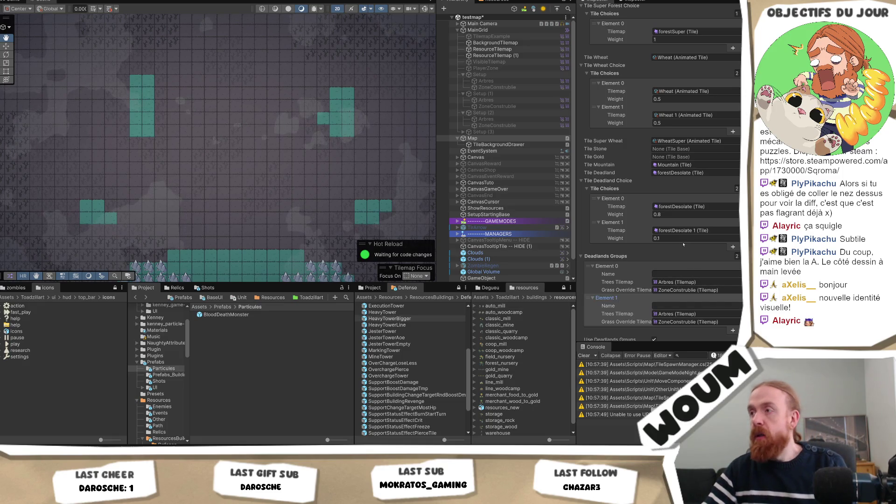
{"action": "scroll", "coordinate": [704, 279], "scroll_direction": "down", "scroll_amount": 2}
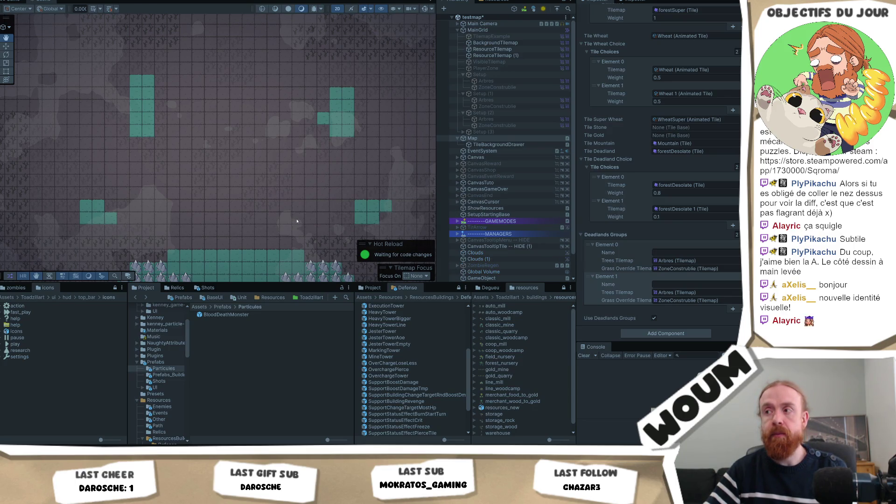
Enter play mode, dismiss the intro dialog, and place the town centre on the map.
{"action": "key", "text": "ctrl+p"}
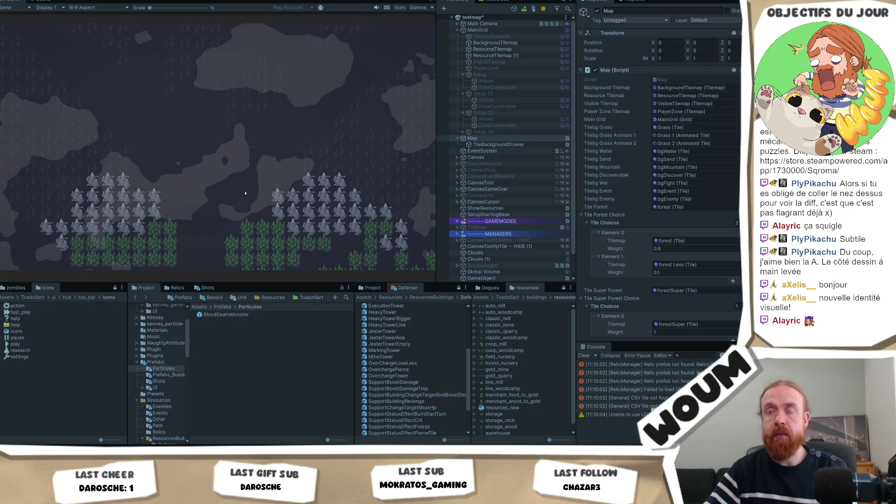
{"action": "left_click", "coordinate": [222, 226]}
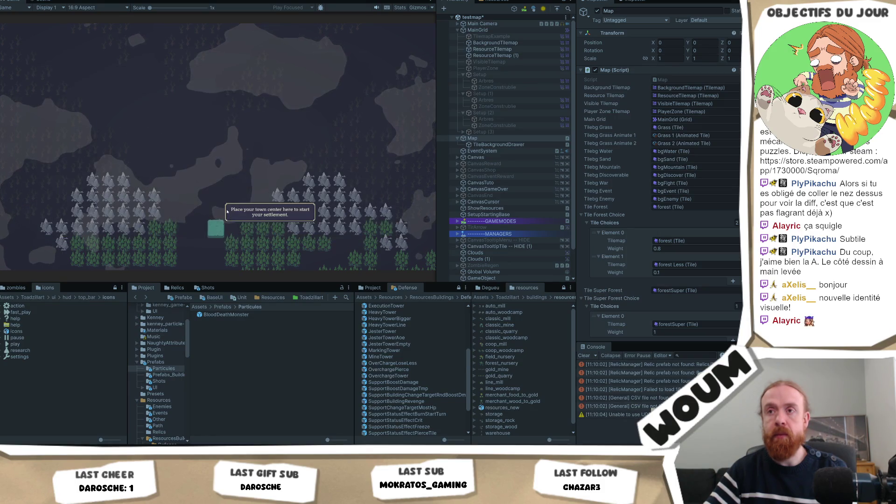
{"action": "left_click", "coordinate": [216, 226]}
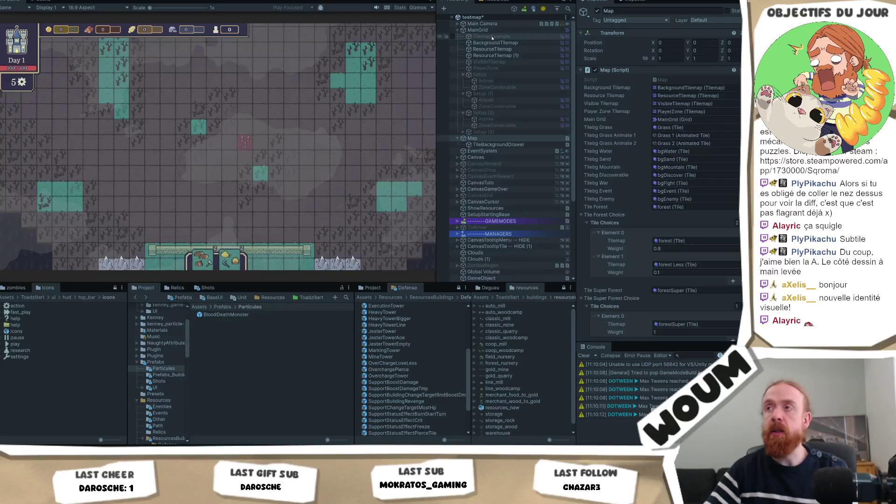
Deactivate ResourceTilemap (1) and pan and zoom around the generated map in the Game view.
{"action": "left_click", "coordinate": [513, 55]}
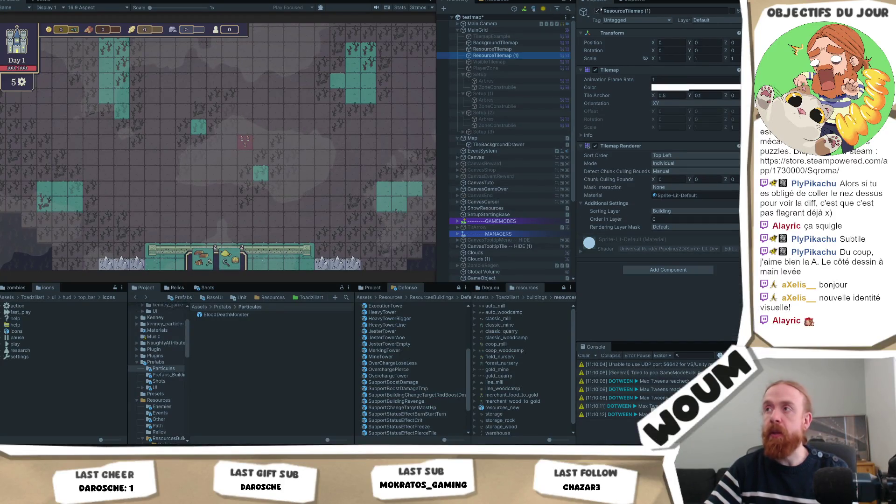
{"action": "left_click", "coordinate": [597, 11]}
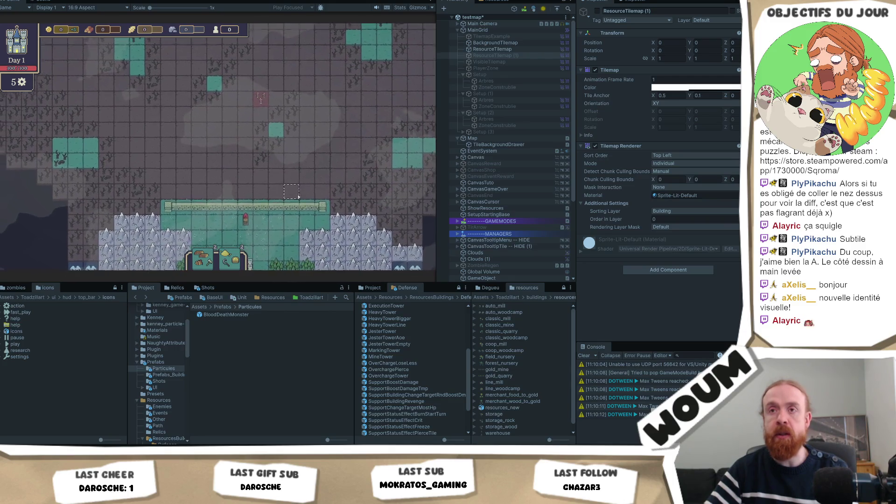
{"action": "left_click_drag", "start_coordinate": [298, 196], "coordinate": [290, 260]}
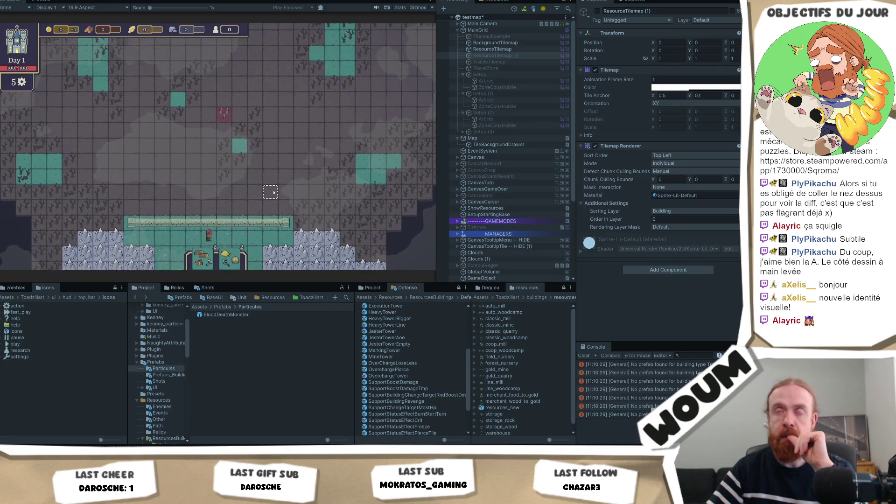
{"action": "left_click_drag", "start_coordinate": [273, 192], "coordinate": [262, 222]}
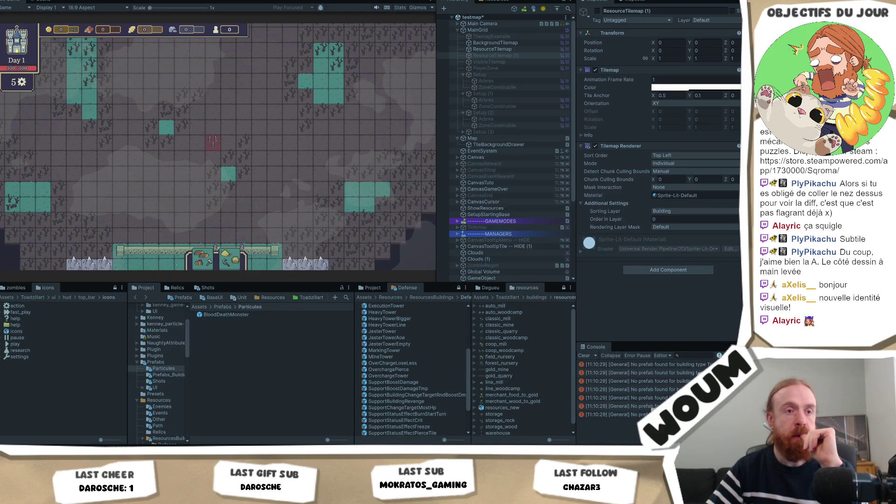
{"action": "scroll", "coordinate": [212, 203], "scroll_direction": "down", "scroll_amount": 3}
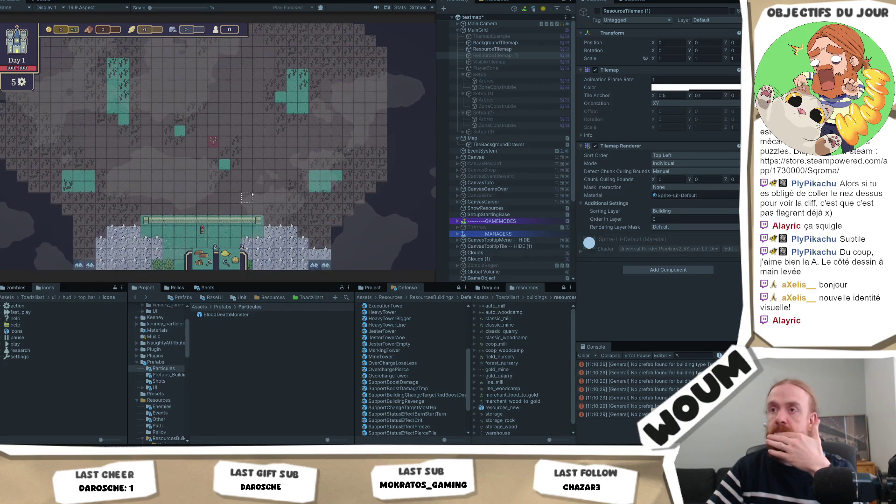
{"action": "scroll", "coordinate": [252, 199], "scroll_direction": "up", "scroll_amount": 3}
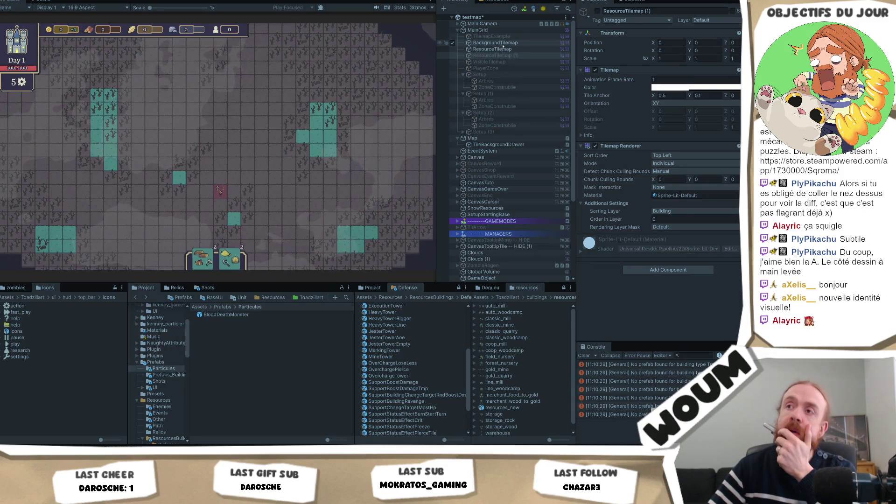
Exit play mode, disable ResourceTilemap (1), and start erasing teal tiles from BackgroundTilemap.
{"action": "left_click", "coordinate": [502, 43]}
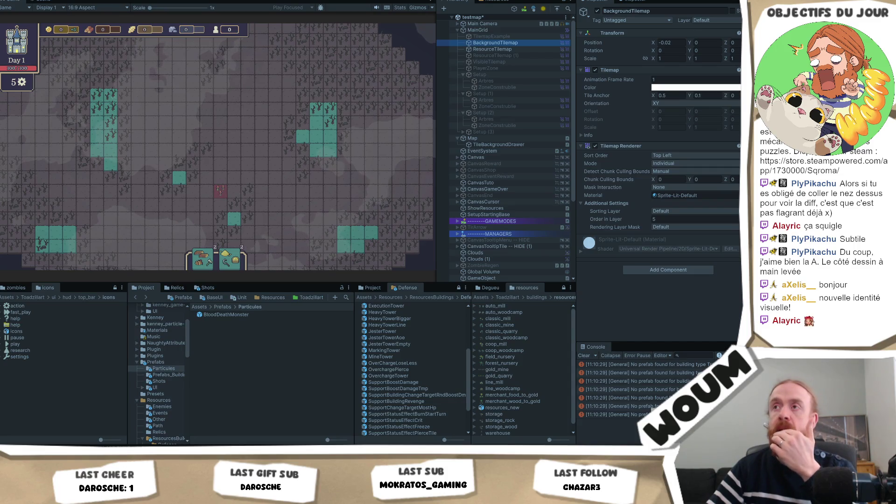
{"action": "key", "text": "ctrl+p"}
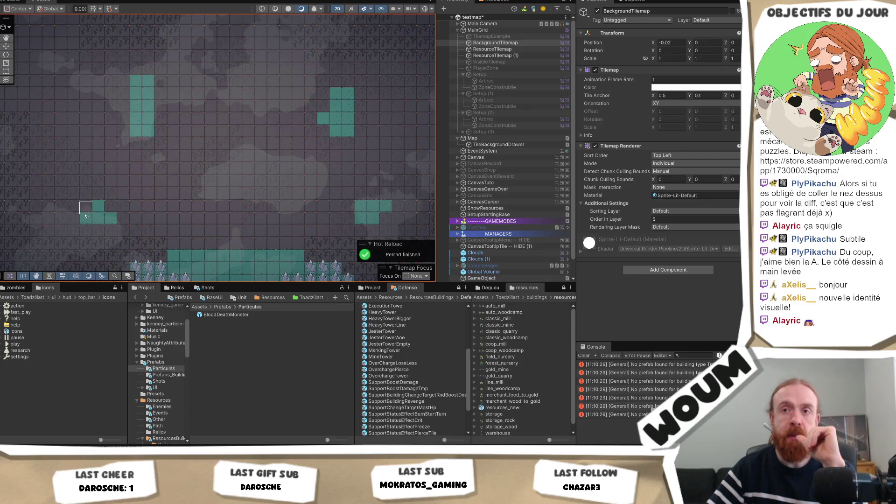
{"action": "mouse_move", "coordinate": [92, 213]}
{"action": "left_mouse_down"}
{"action": "mouse_move", "coordinate": [98, 220]}
{"action": "mouse_move", "coordinate": [86, 219]}
{"action": "mouse_move", "coordinate": [111, 220]}
{"action": "left_mouse_up"}
{"action": "left_click", "coordinate": [492, 55]}
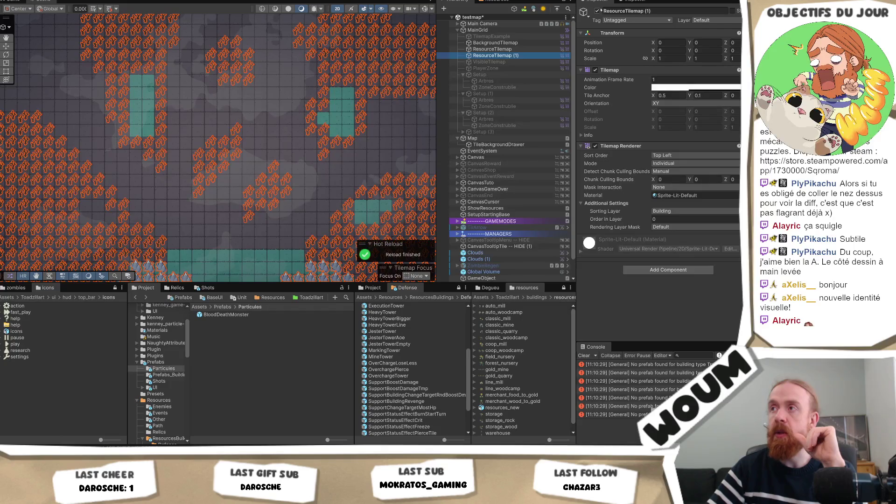
{"action": "left_click", "coordinate": [597, 11]}
{"action": "mouse_move", "coordinate": [136, 81]}
{"action": "left_mouse_down"}
{"action": "mouse_move", "coordinate": [147, 119]}
{"action": "mouse_move", "coordinate": [135, 133]}
{"action": "left_mouse_up"}
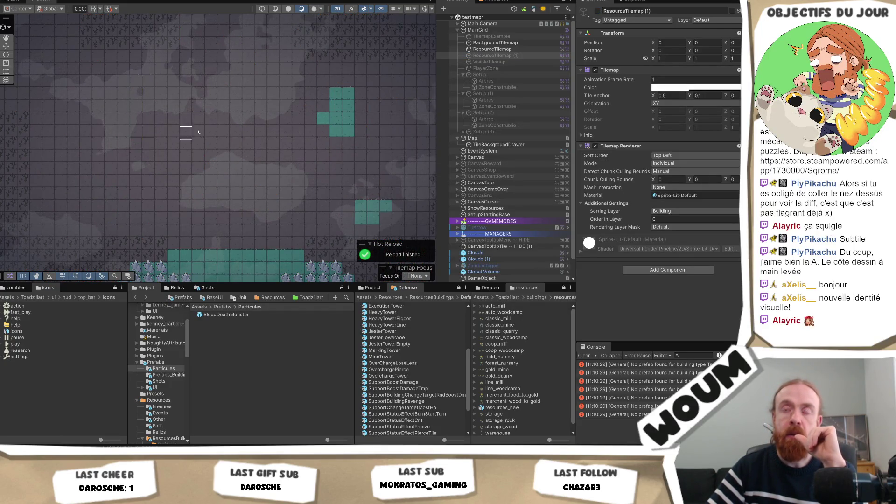
{"action": "mouse_move", "coordinate": [362, 113]}
{"action": "left_mouse_down"}
{"action": "mouse_move", "coordinate": [337, 95]}
{"action": "mouse_move", "coordinate": [347, 105]}
{"action": "mouse_move", "coordinate": [336, 119]}
{"action": "mouse_move", "coordinate": [346, 121]}
{"action": "left_mouse_up"}
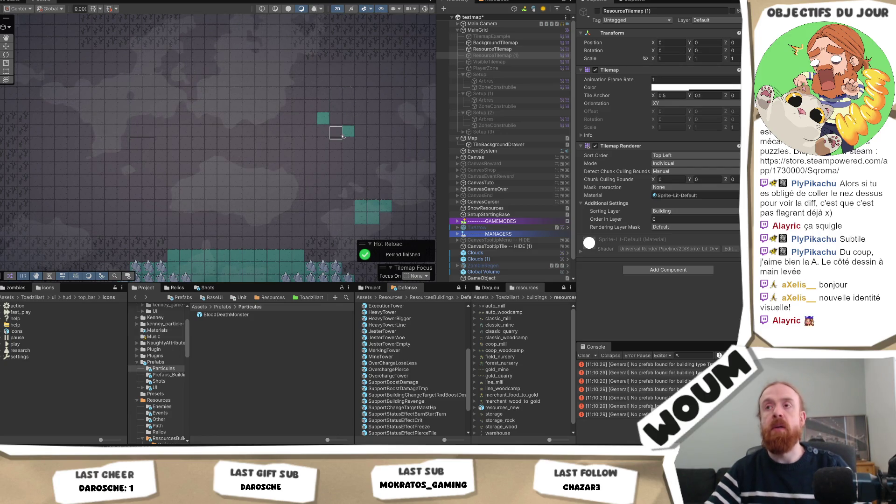
Undo the recent erasures while keeping ResourceTilemap (1) disabled, and reselect BackgroundTilemap.
{"action": "key", "text": "ctrl+z"}
{"action": "key", "text": "ctrl+z"}
{"action": "key", "text": "ctrl+z"}
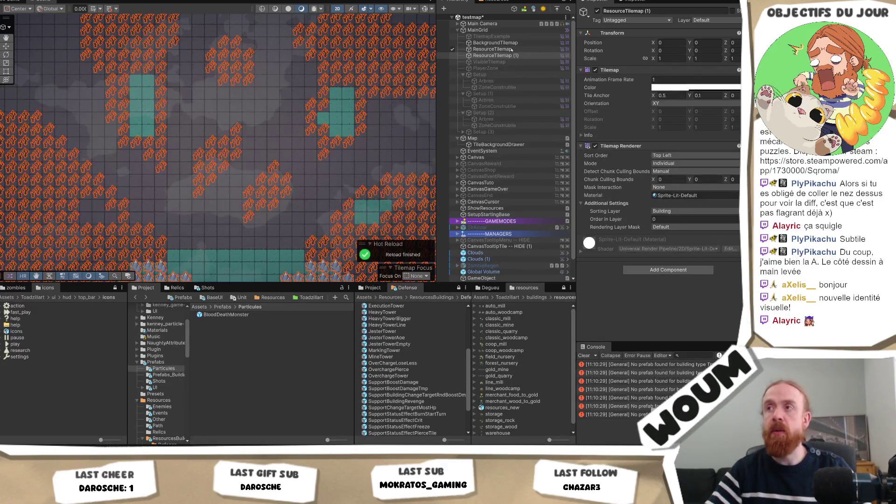
{"action": "key", "text": "ctrl+y"}
{"action": "key", "text": "ctrl+z"}
{"action": "key", "text": "ctrl+y"}
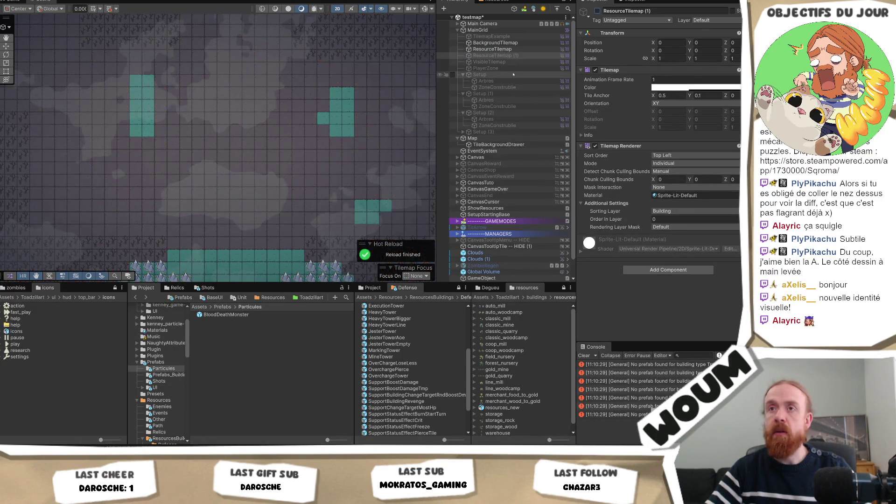
{"action": "left_click", "coordinate": [494, 42]}
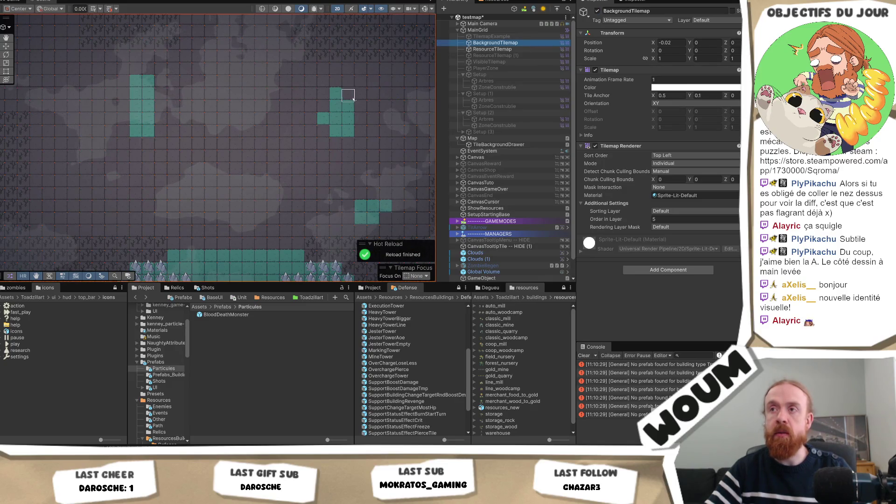
Erase the remaining teal tiles in the right block and left column, then save the testmap scene.
{"action": "scroll", "coordinate": [348, 111], "scroll_direction": "up", "scroll_amount": 1}
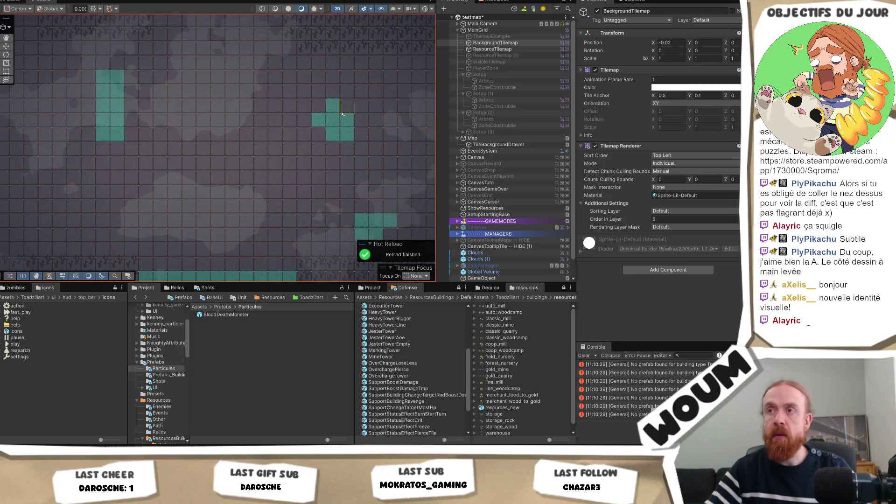
{"action": "left_click_drag", "start_coordinate": [341, 113], "coordinate": [347, 130]}
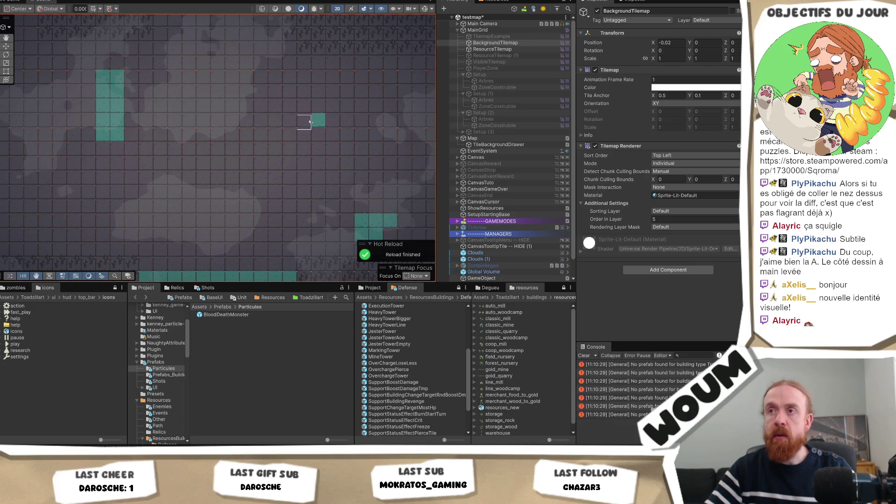
{"action": "left_click", "coordinate": [319, 122]}
{"action": "left_click", "coordinate": [362, 220]}
{"action": "mouse_move", "coordinate": [362, 220]}
{"action": "left_mouse_down"}
{"action": "mouse_move", "coordinate": [376, 235]}
{"action": "mouse_move", "coordinate": [362, 235]}
{"action": "left_mouse_up"}
{"action": "left_click", "coordinate": [103, 78]}
{"action": "mouse_move", "coordinate": [105, 79]}
{"action": "left_mouse_down"}
{"action": "mouse_move", "coordinate": [114, 114]}
{"action": "mouse_move", "coordinate": [94, 171]}
{"action": "left_mouse_up"}
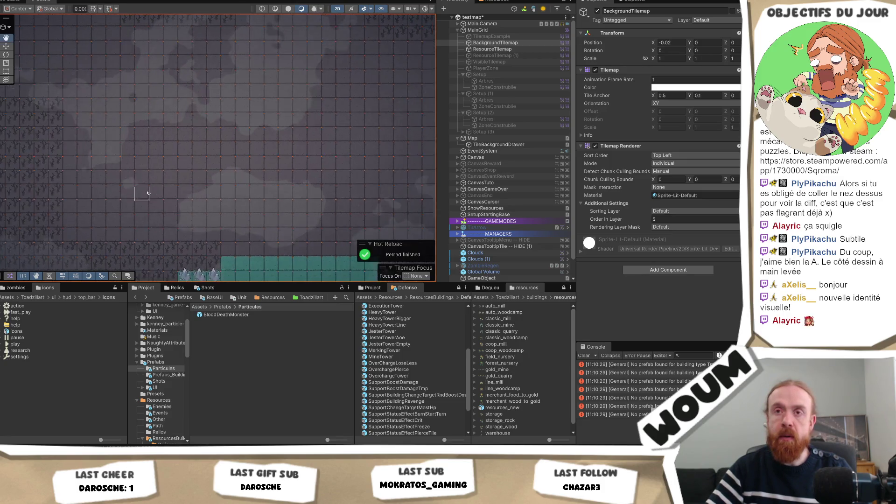
{"action": "key", "text": "ctrl+s"}
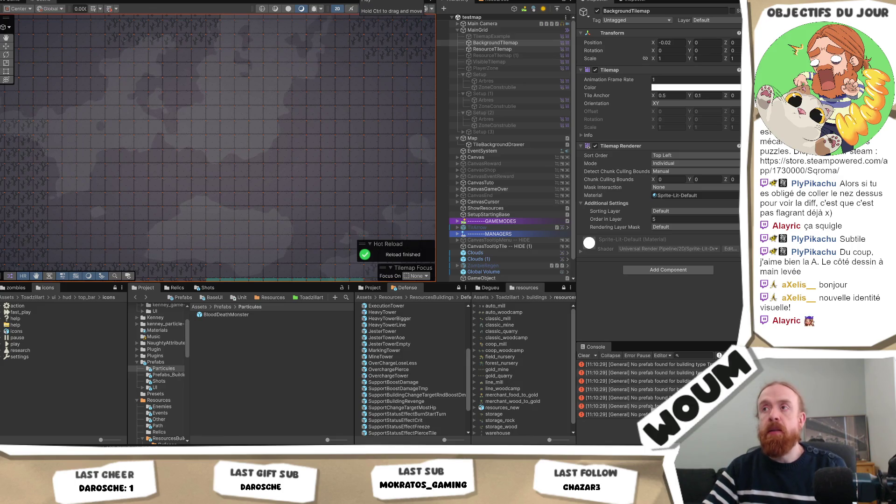
Play-test the map: dismiss the alpha intro, place the town centre, and pan to the northern tiles.
{"action": "left_click", "coordinate": [368, 0]}
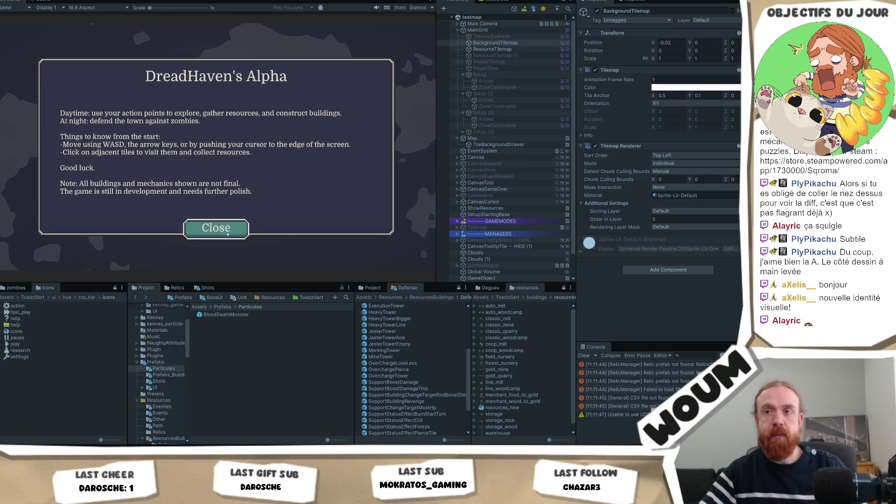
{"action": "left_click", "coordinate": [215, 226]}
{"action": "left_click", "coordinate": [211, 233]}
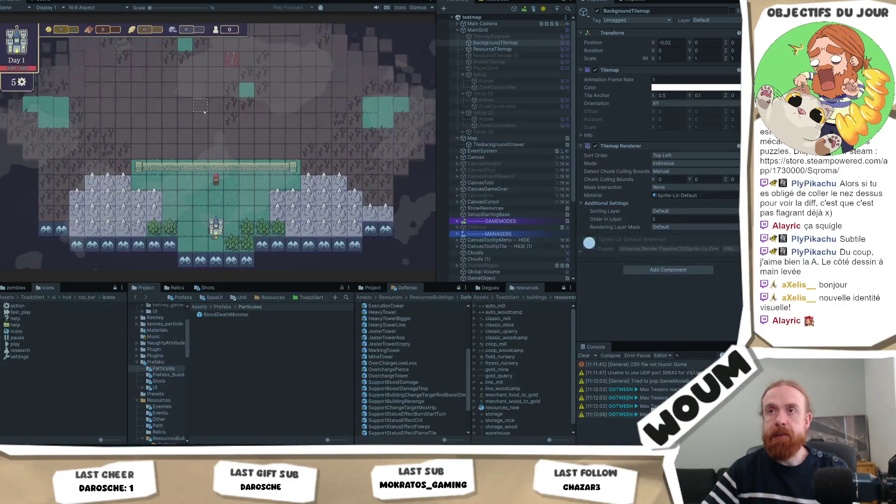
{"action": "mouse_move", "coordinate": [206, 114]}
{"action": "left_mouse_down"}
{"action": "mouse_move", "coordinate": [227, 190]}
{"action": "mouse_move", "coordinate": [203, 187]}
{"action": "left_mouse_up"}
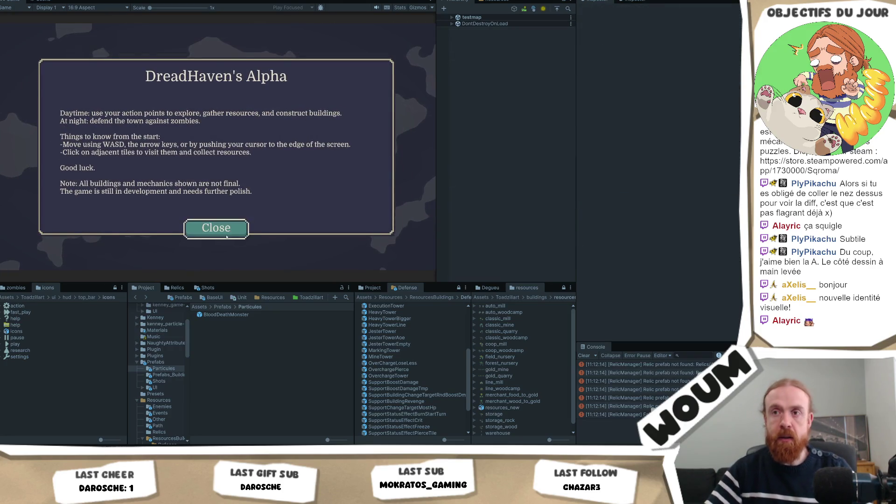
Dismiss the alpha messages, zoom out, snip the game map region, and close the intro after restarting.
{"action": "left_click", "coordinate": [225, 226]}
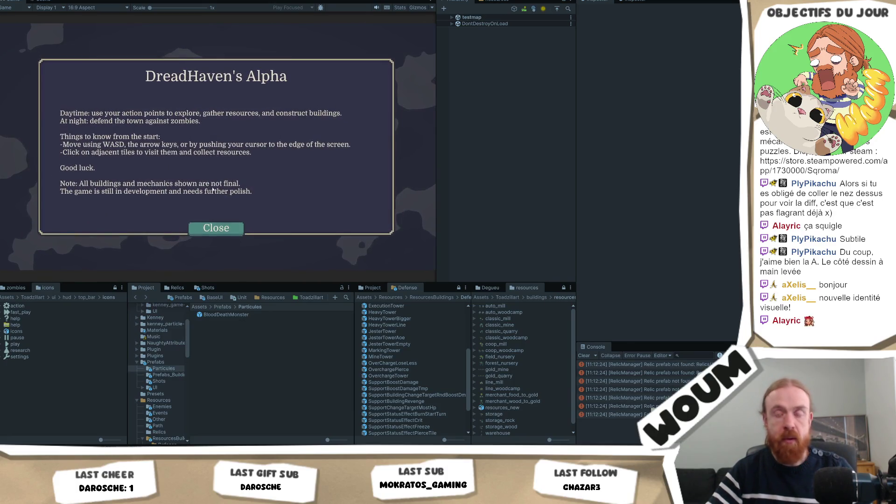
{"action": "left_click", "coordinate": [222, 220]}
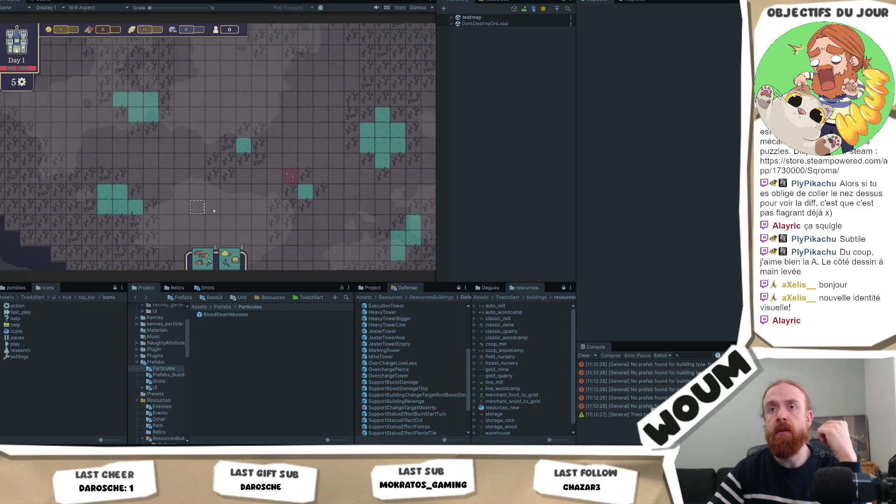
{"action": "scroll", "coordinate": [185, 181], "scroll_direction": "down", "scroll_amount": 1}
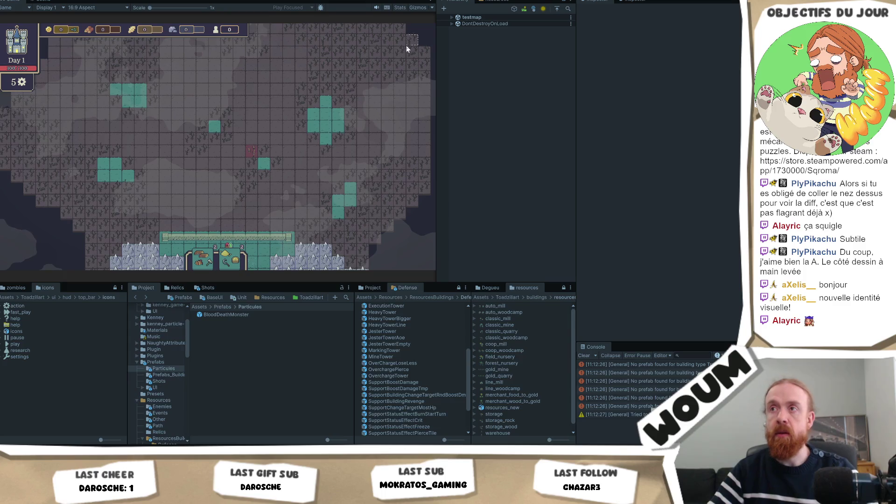
{"action": "key", "text": "super+shift+s"}
{"action": "mouse_move", "coordinate": [409, 44]}
{"action": "left_mouse_down"}
{"action": "mouse_move", "coordinate": [20, 216]}
{"action": "mouse_move", "coordinate": [8, 247]}
{"action": "left_mouse_up"}
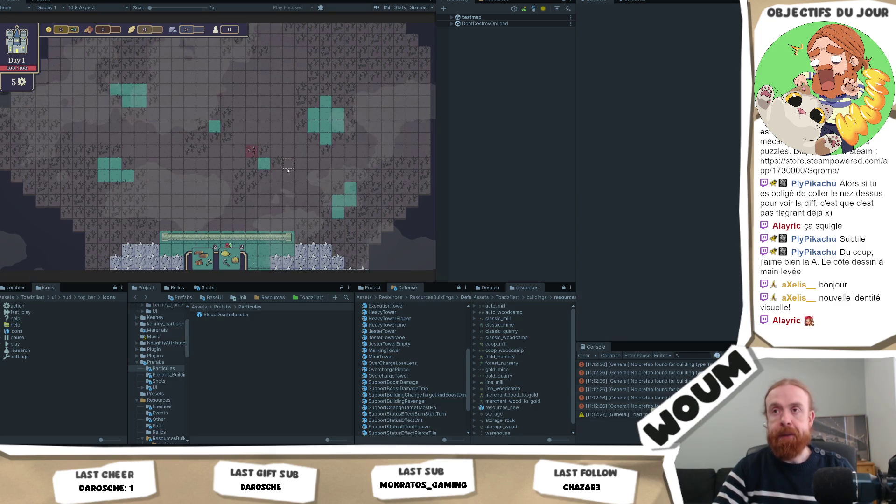
{"action": "left_click", "coordinate": [223, 230]}
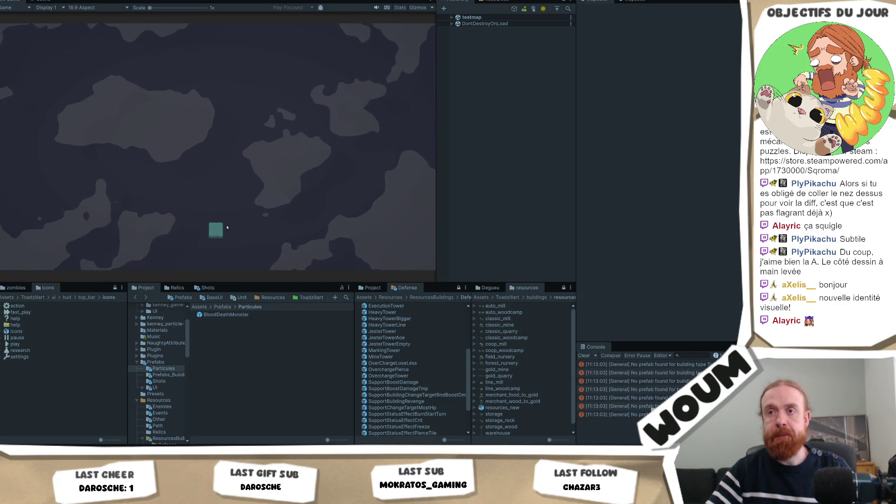
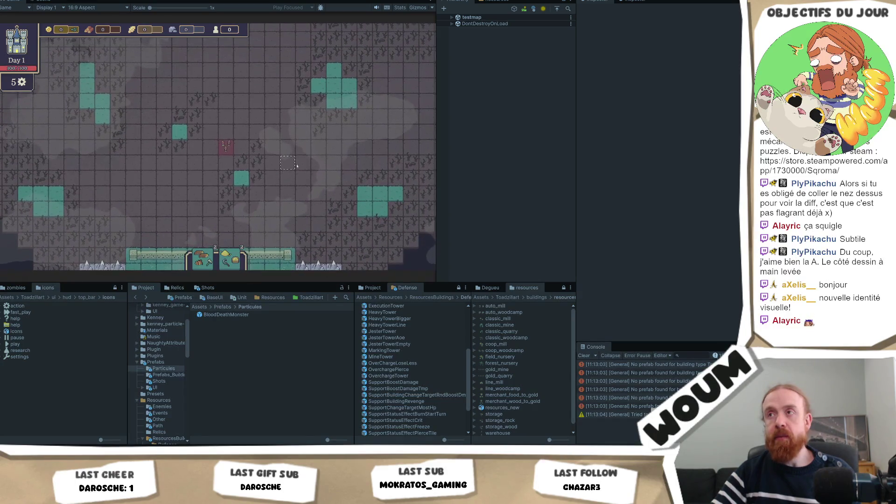
Zoom and pan the Game view to check the lower map, then exit Play mode with Ctrl+P.
{"action": "scroll", "coordinate": [235, 121], "scroll_direction": "down", "scroll_amount": 3}
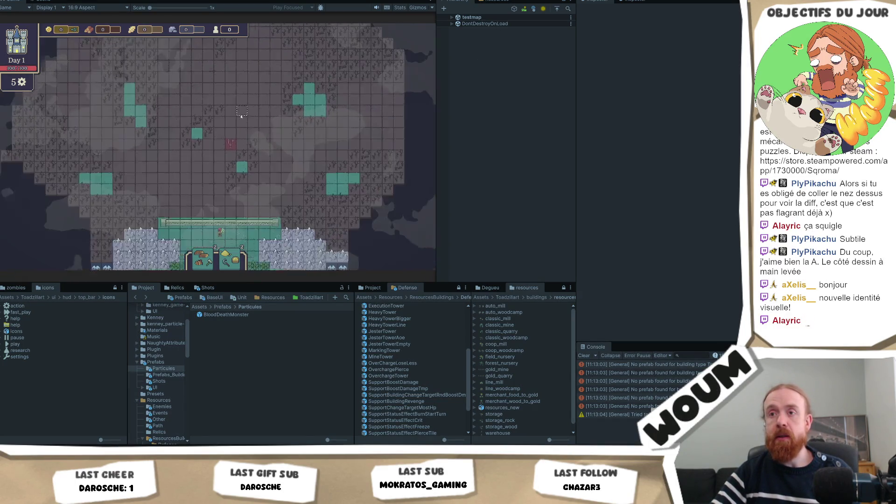
{"action": "scroll", "coordinate": [240, 137], "scroll_direction": "up", "scroll_amount": 3}
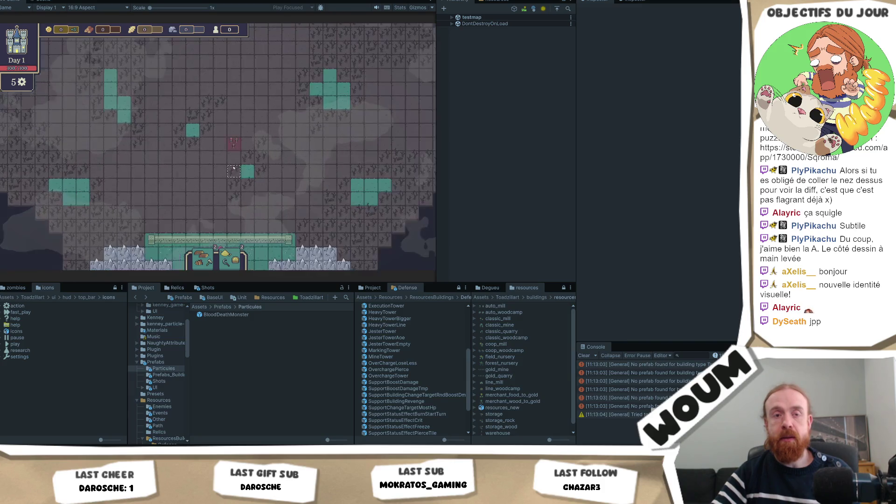
{"action": "left_click_drag", "start_coordinate": [237, 213], "coordinate": [236, 155]}
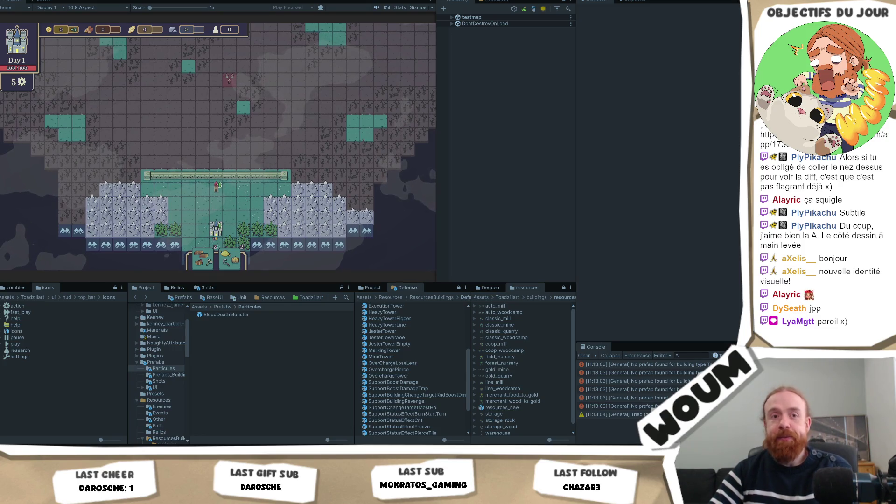
{"action": "key", "text": "ctrl+p"}
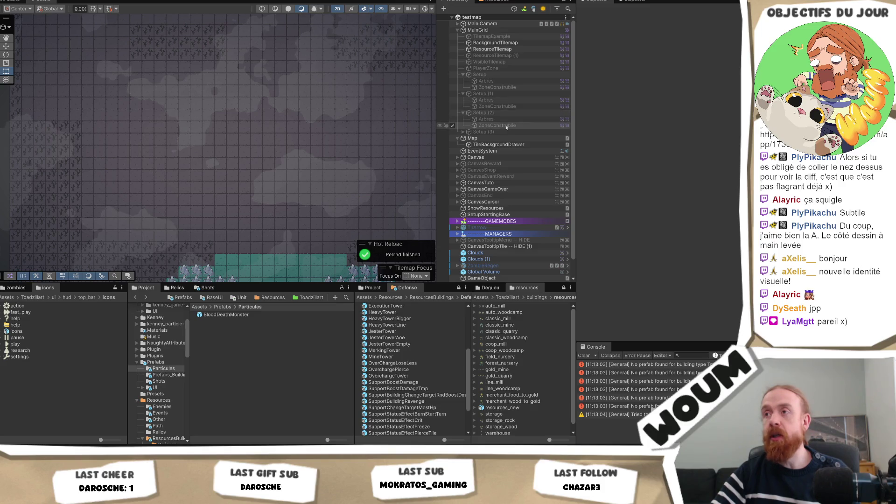
Look at Setup (3), then bring up Map's two Deadlands Groups entries in the Inspector.
{"action": "left_click", "coordinate": [483, 132]}
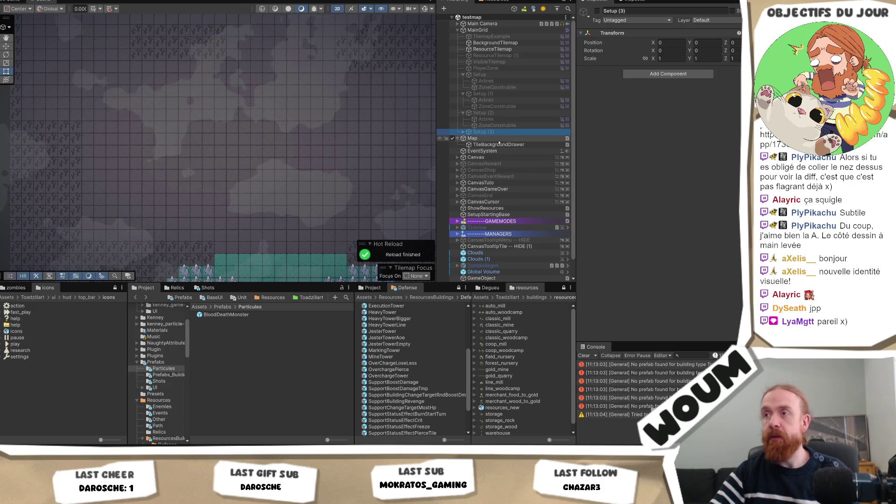
{"action": "left_click", "coordinate": [478, 138]}
{"action": "scroll", "coordinate": [689, 221], "scroll_direction": "down", "scroll_amount": 10}
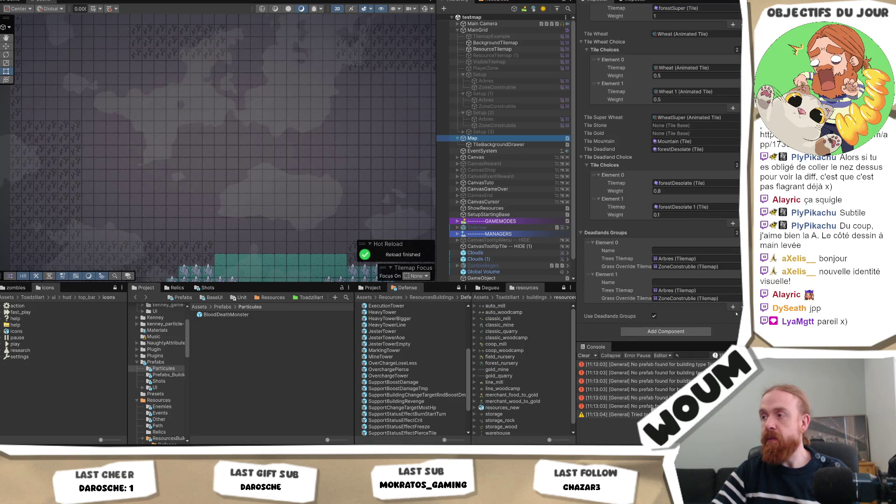
Add Deadlands Groups elements 2 and 3, giving Element 3 Setup (3)'s Arbres and ZoneConstruible tilemaps.
{"action": "left_click", "coordinate": [733, 308]}
{"action": "left_click", "coordinate": [612, 304]}
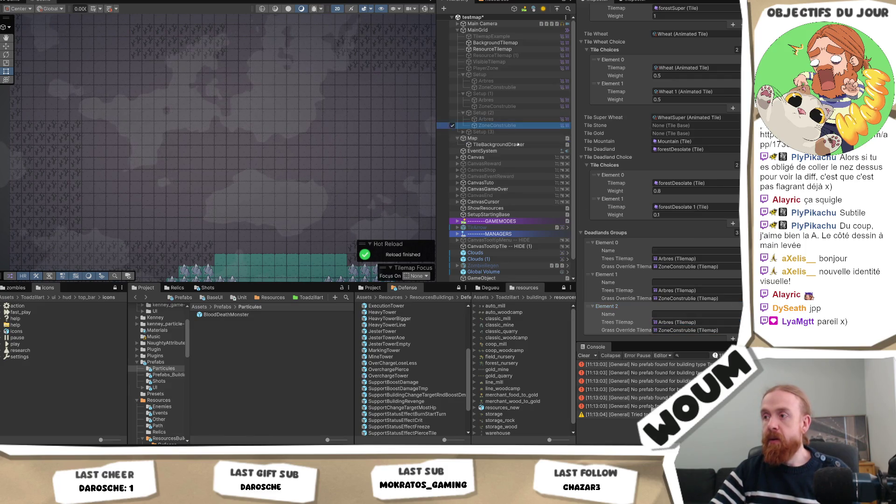
{"action": "scroll", "coordinate": [696, 306], "scroll_direction": "down", "scroll_amount": 2}
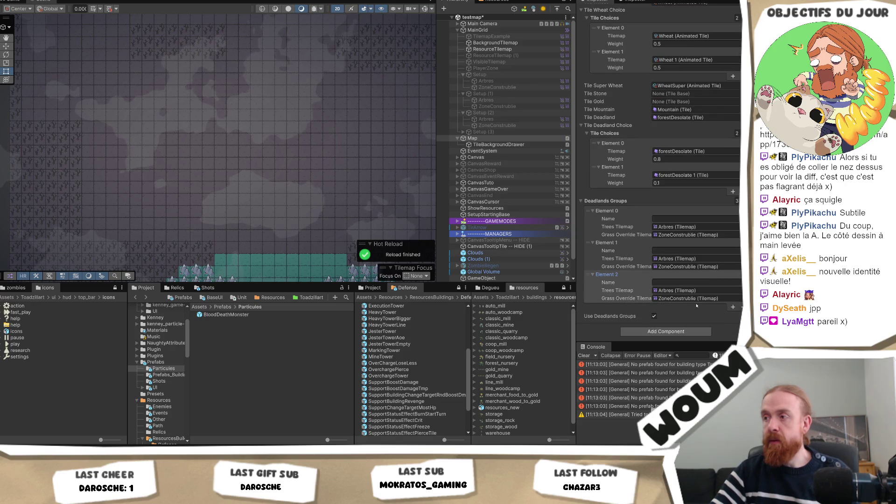
{"action": "left_click", "coordinate": [733, 308]}
{"action": "left_click", "coordinate": [606, 306]}
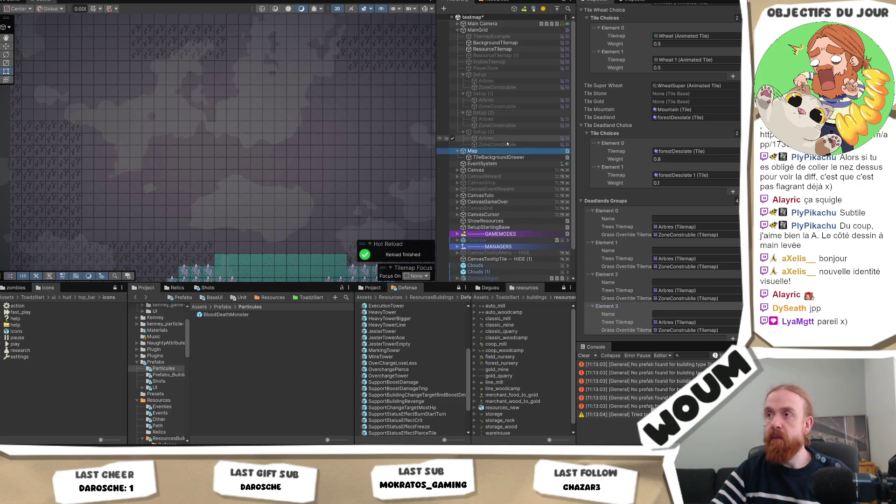
{"action": "mouse_move", "coordinate": [485, 138]}
{"action": "left_mouse_down"}
{"action": "mouse_move", "coordinate": [672, 303]}
{"action": "mouse_move", "coordinate": [676, 325]}
{"action": "left_mouse_up"}
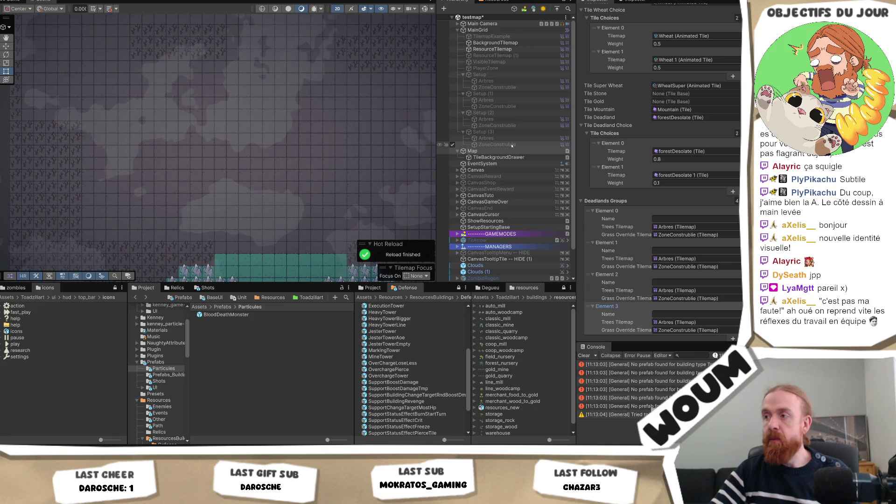
{"action": "left_click_drag", "start_coordinate": [512, 146], "coordinate": [685, 332]}
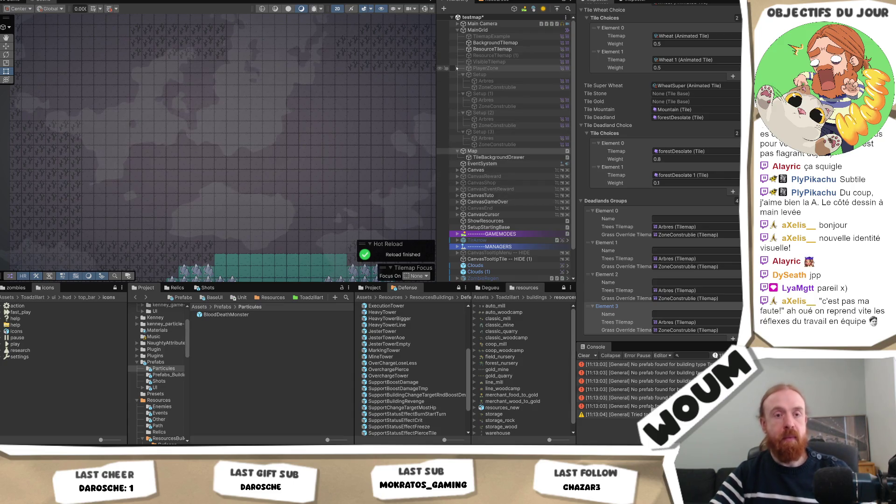
Number the tilemaps under Setup and Setup (1) as Arbres/ZoneConstruible 1 and 2.
{"action": "left_click", "coordinate": [509, 82]}
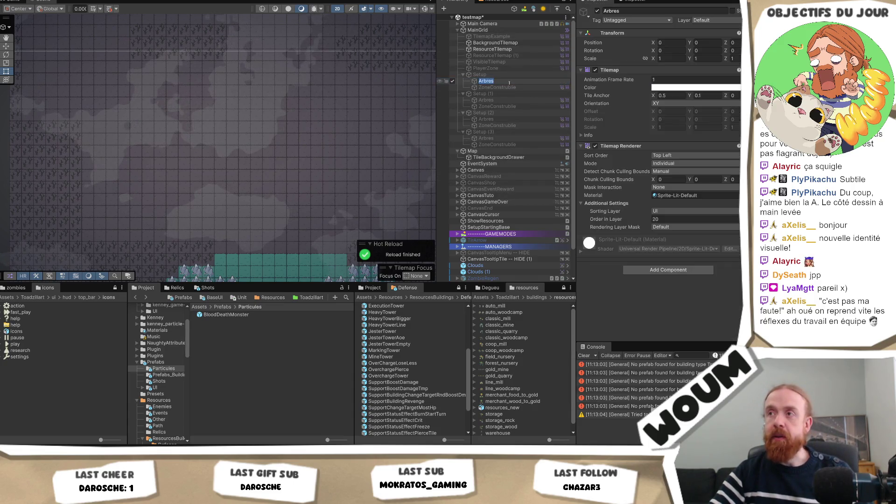
{"action": "key", "text": "End"}
{"action": "type", "text": "1"}
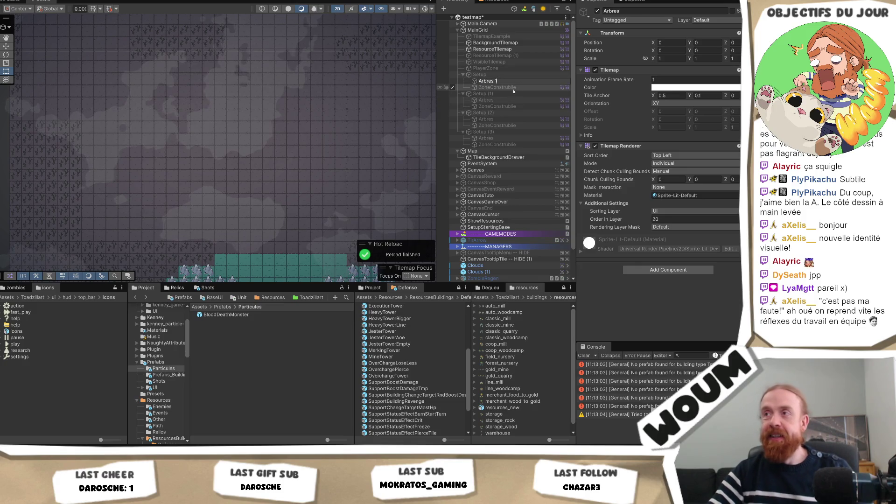
{"action": "left_click", "coordinate": [519, 88]}
{"action": "key", "text": "F2"}
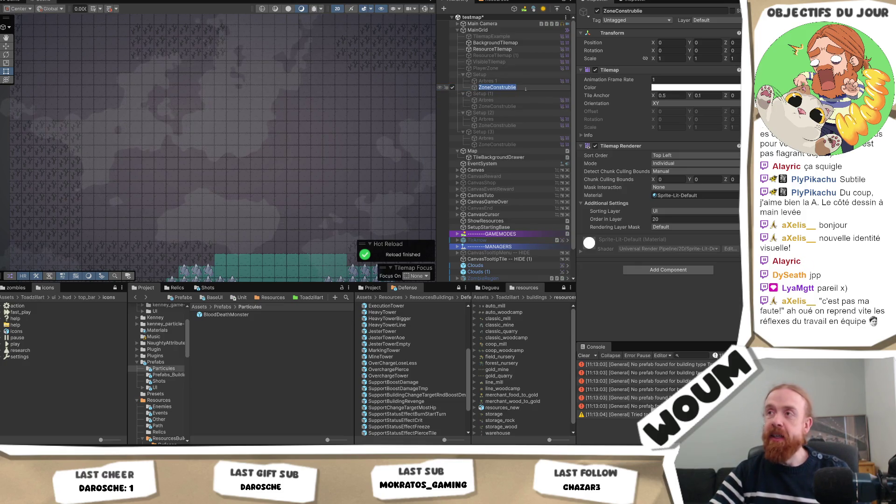
{"action": "key", "text": "End"}
{"action": "type", "text": "1"}
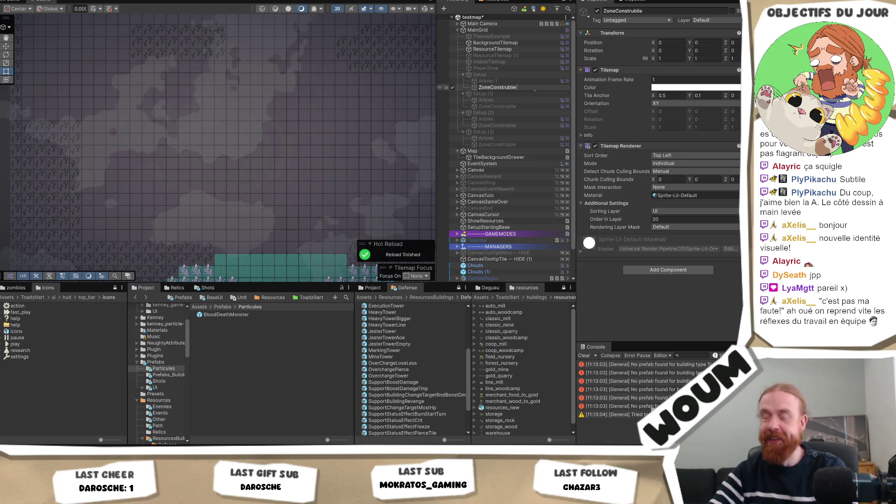
{"action": "left_click", "coordinate": [517, 100]}
{"action": "key", "text": "F2"}
{"action": "type", "text": "2"}
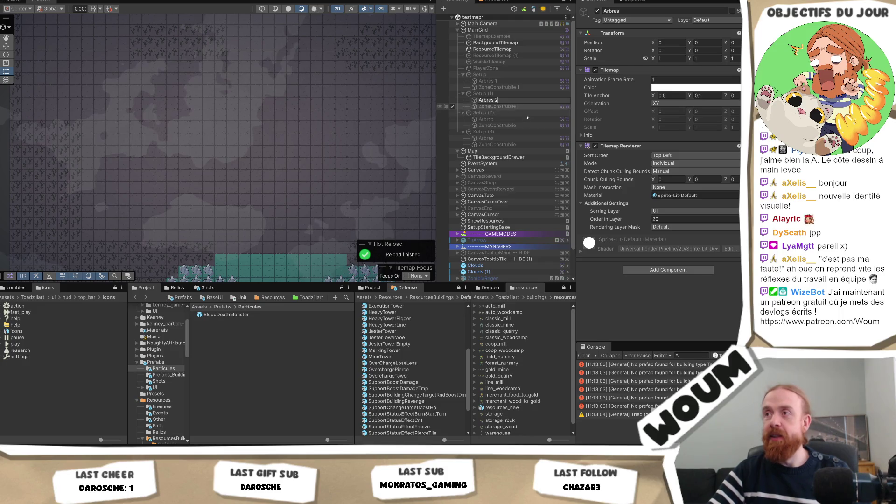
{"action": "left_click", "coordinate": [523, 106]}
{"action": "key", "text": "F2"}
{"action": "key", "text": "End"}
{"action": "type", "text": "2"}
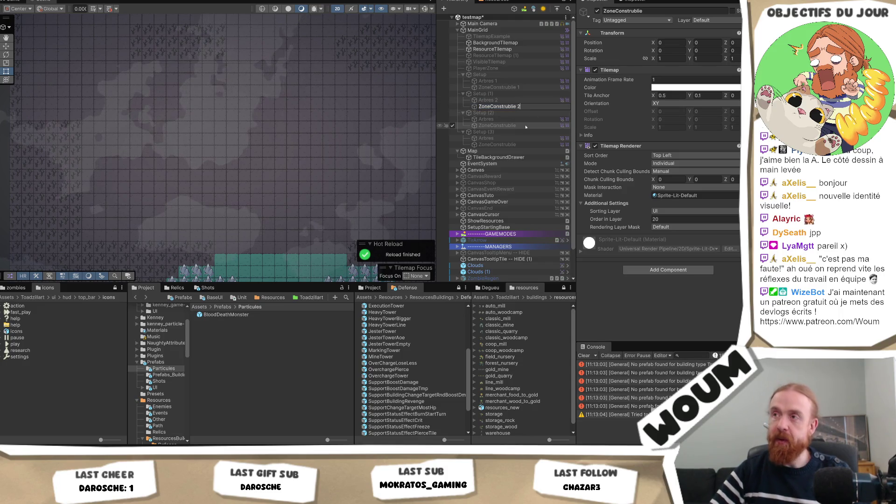
Rename Setup (2)'s tilemaps to ZoneConstruible 3 and Arbres 3, and edit Setup (3)'s tilemap names.
{"action": "left_click", "coordinate": [526, 126]}
{"action": "key", "text": "F2"}
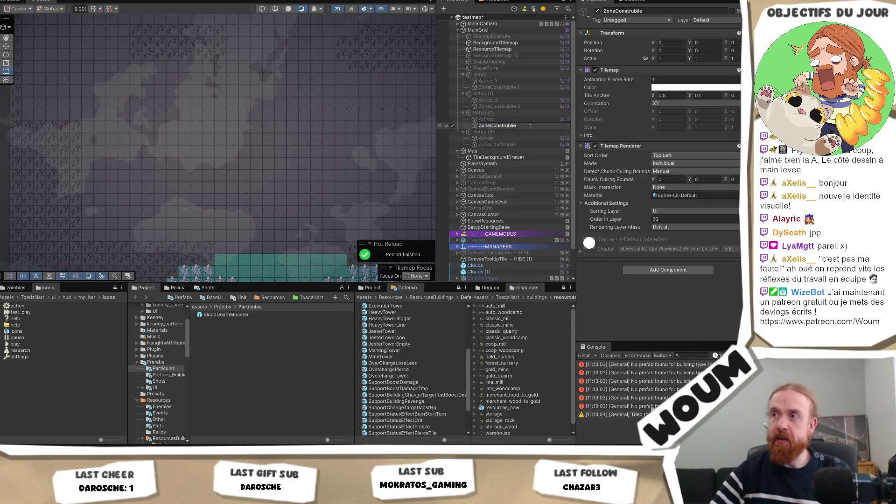
{"action": "type", "text": "3"}
{"action": "left_click", "coordinate": [522, 119]}
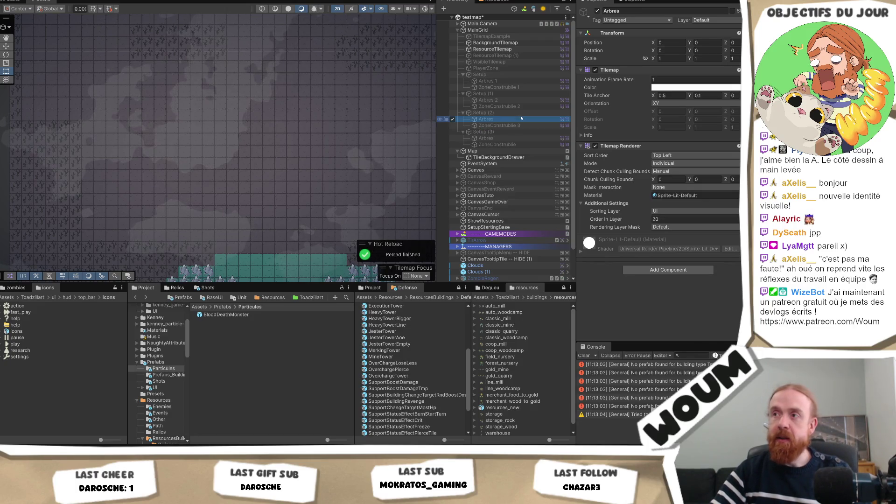
{"action": "key", "text": "F2"}
{"action": "key", "text": "End"}
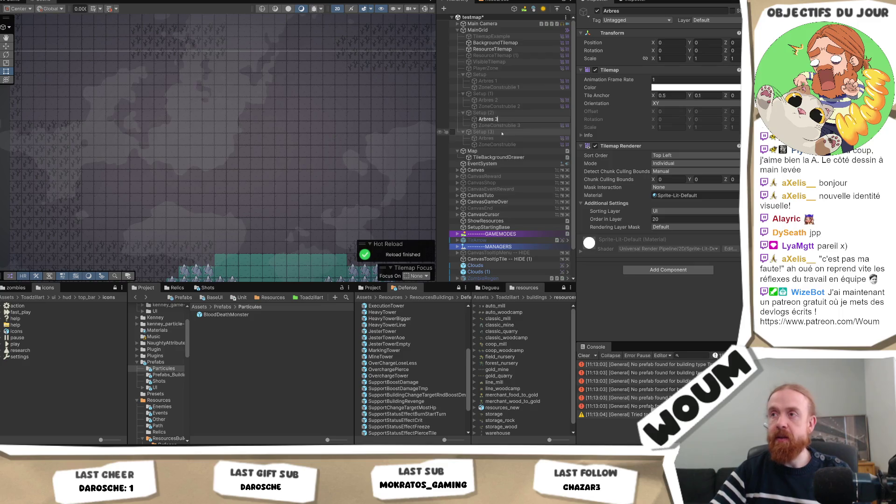
{"action": "left_click", "coordinate": [499, 138]}
{"action": "key", "text": "F2"}
{"action": "key", "text": "End"}
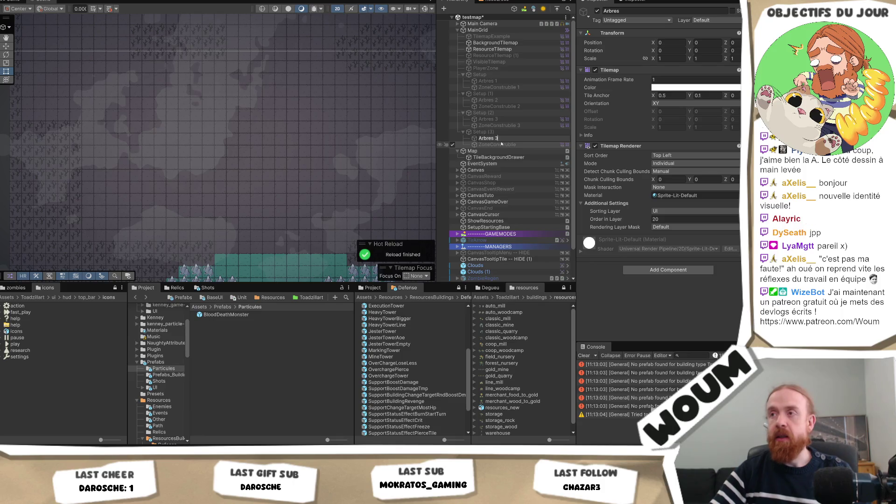
{"action": "left_click", "coordinate": [501, 144]}
{"action": "key", "text": "F2"}
{"action": "key", "text": "End"}
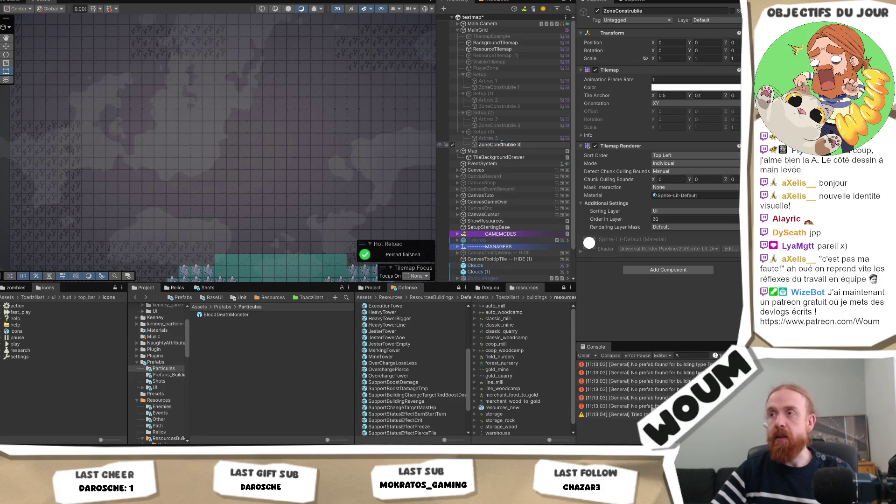
Renumber Setup (2)'s tilemaps down to ZoneConstruible 2 and Arbres 2.
{"action": "left_click", "coordinate": [504, 125]}
{"action": "key", "text": "F2"}
{"action": "key", "text": "End"}
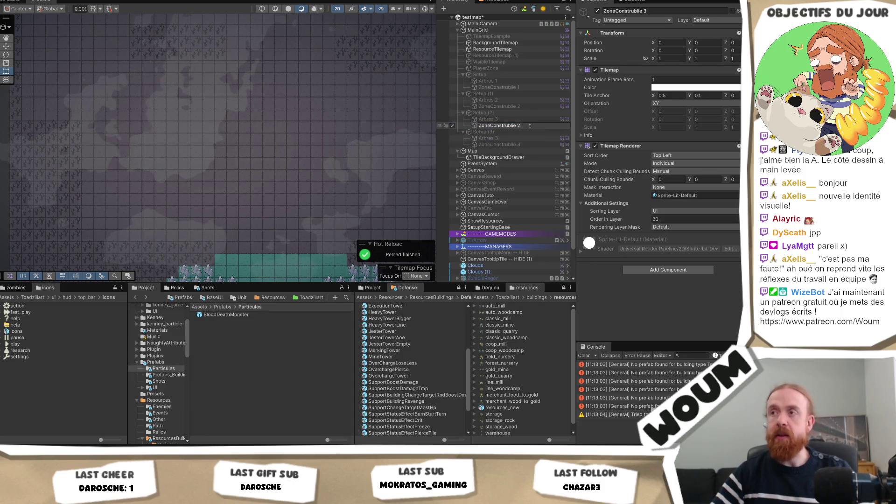
{"action": "left_click", "coordinate": [517, 119]}
{"action": "key", "text": "F2"}
{"action": "key", "text": "End"}
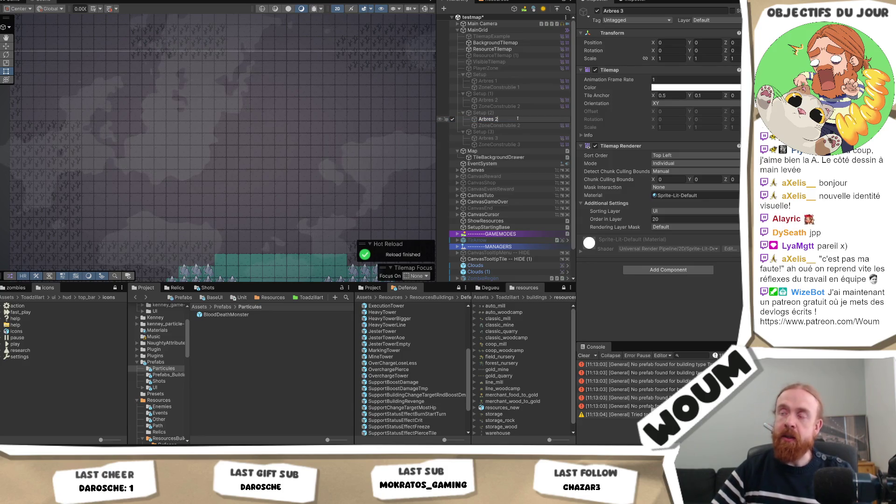
{"action": "left_click", "coordinate": [531, 107]}
{"action": "key", "text": "F2"}
{"action": "key", "text": "End"}
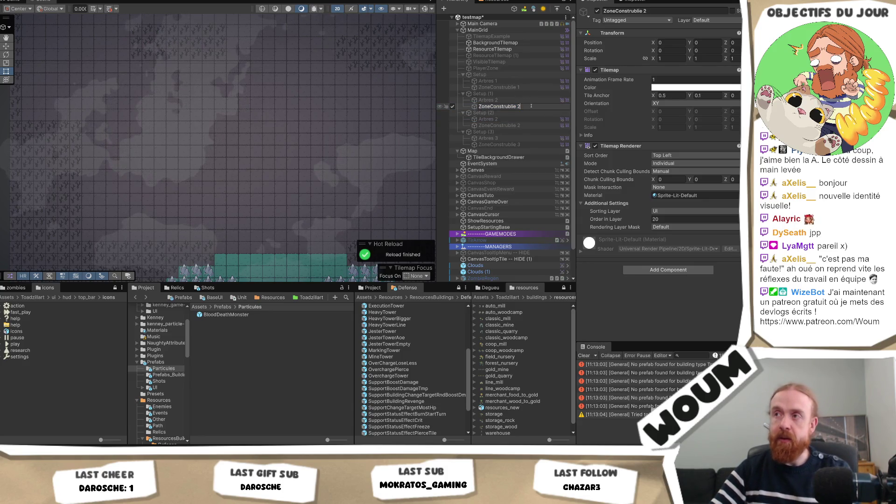
{"action": "type", "text": "1"}
Renumber Setup (1)'s pair to 1, restore Setup's unnumbered Arbres and ZoneConstruible, then reselect Map.
{"action": "left_click", "coordinate": [523, 100]}
{"action": "key", "text": "F2"}
{"action": "key", "text": "End"}
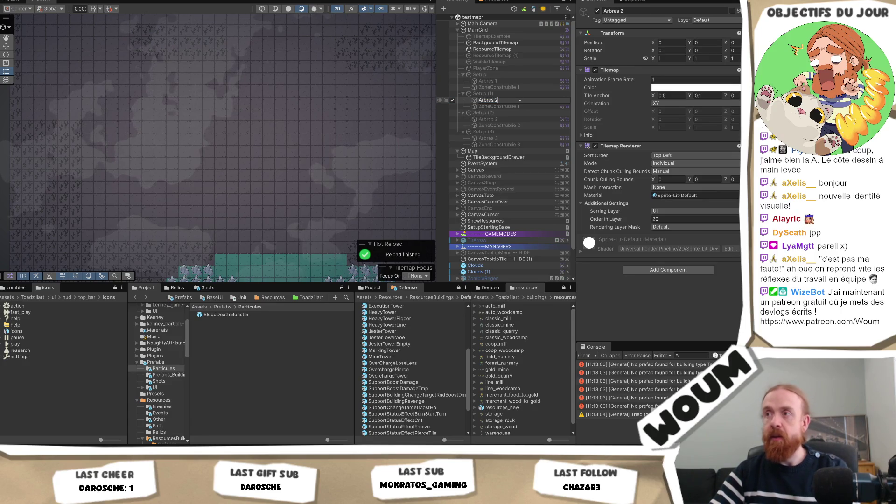
{"action": "key", "text": "BackSpace"}
{"action": "left_click", "coordinate": [525, 87]}
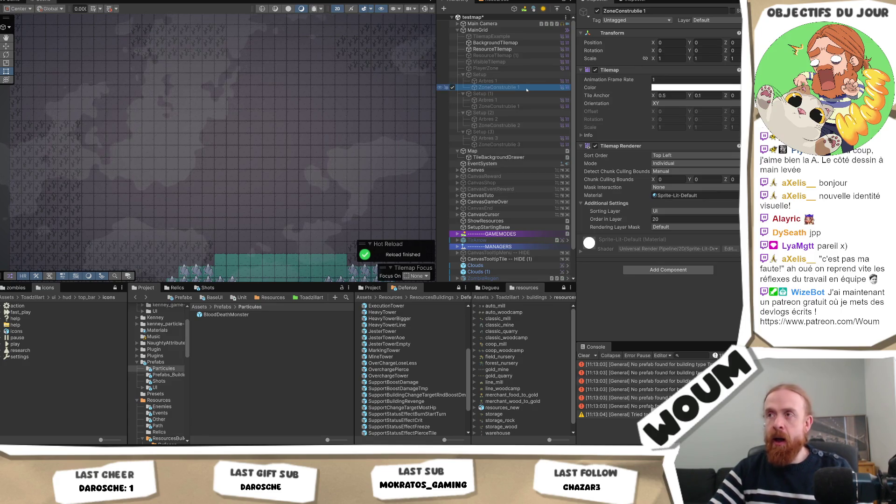
{"action": "key", "text": "F2"}
{"action": "key", "text": "End"}
{"action": "key", "text": "BackSpace"}
{"action": "key", "text": "BackSpace"}
{"action": "left_click", "coordinate": [509, 81]}
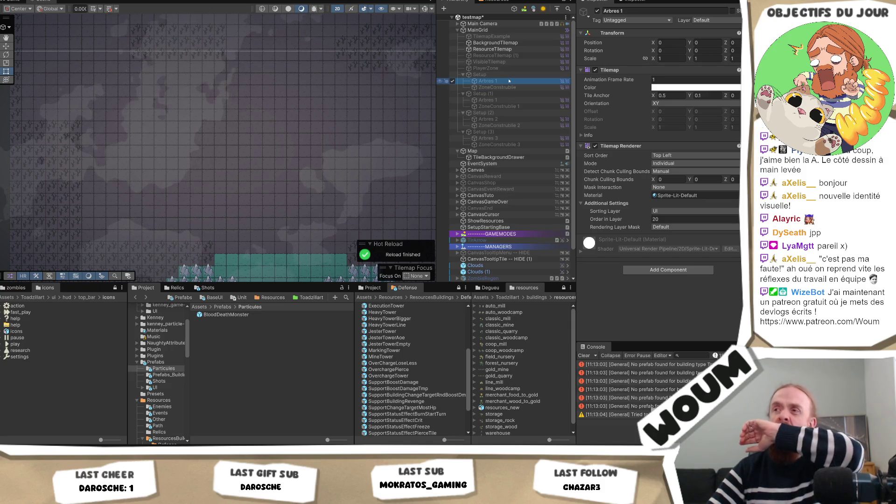
{"action": "key", "text": "F2"}
{"action": "key", "text": "End"}
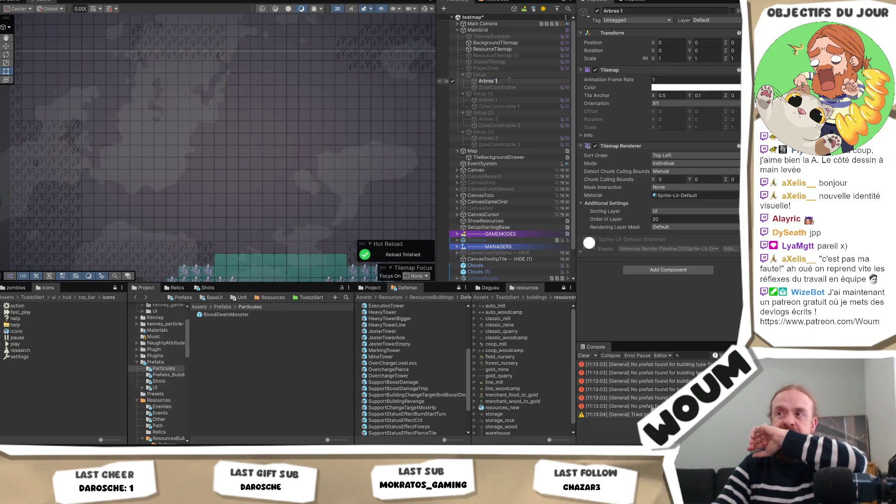
{"action": "key", "text": "Return"}
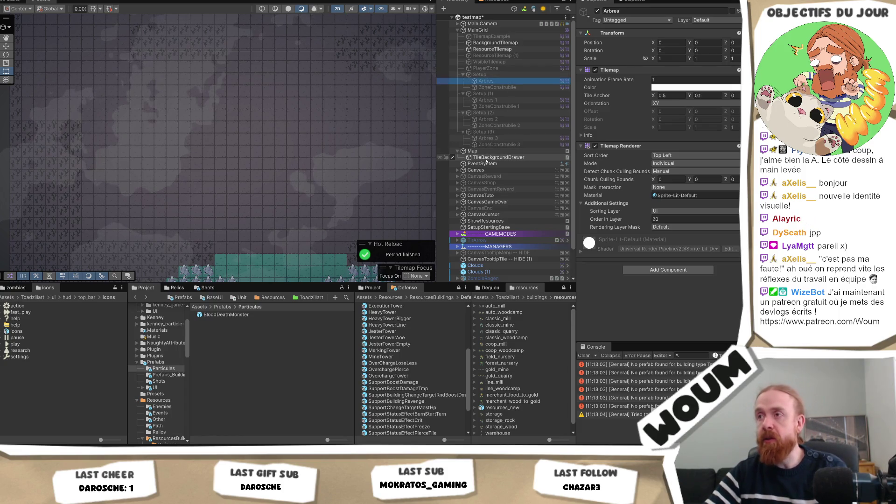
{"action": "left_click", "coordinate": [472, 151]}
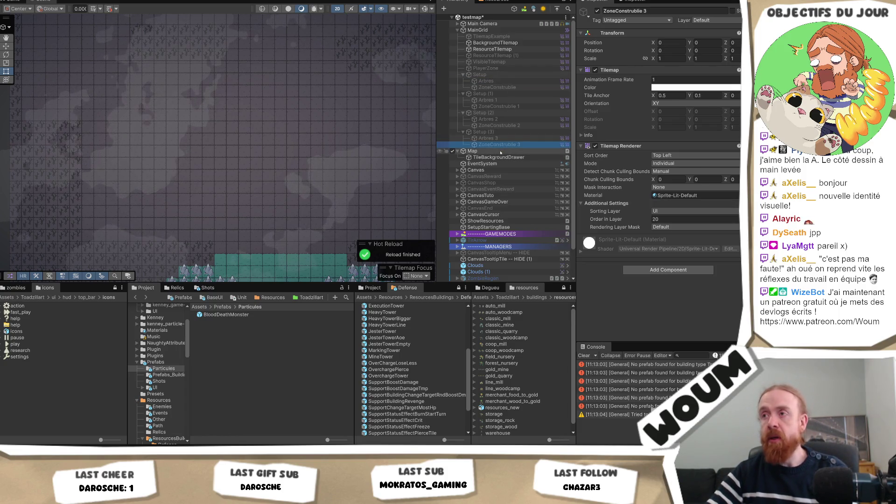
{"action": "scroll", "coordinate": [723, 216], "scroll_direction": "down", "scroll_amount": 15}
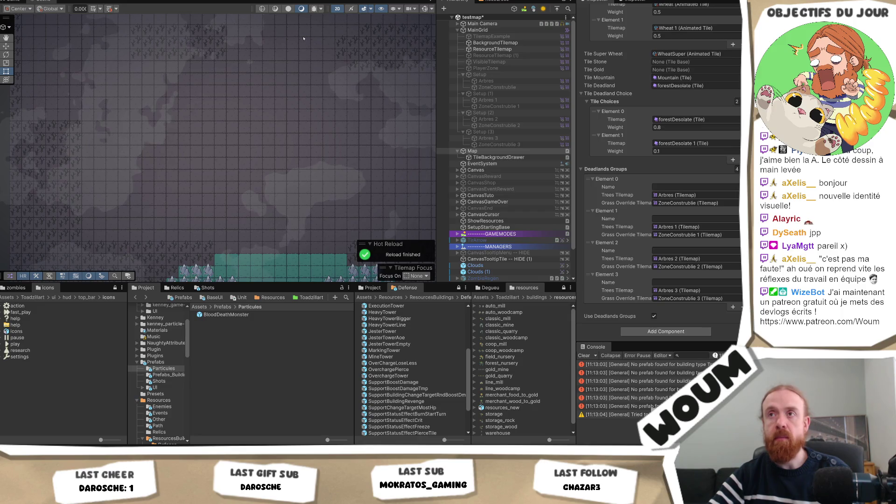
Select the Setup (3) group in the Hierarchy.
{"action": "left_click", "coordinate": [483, 132]}
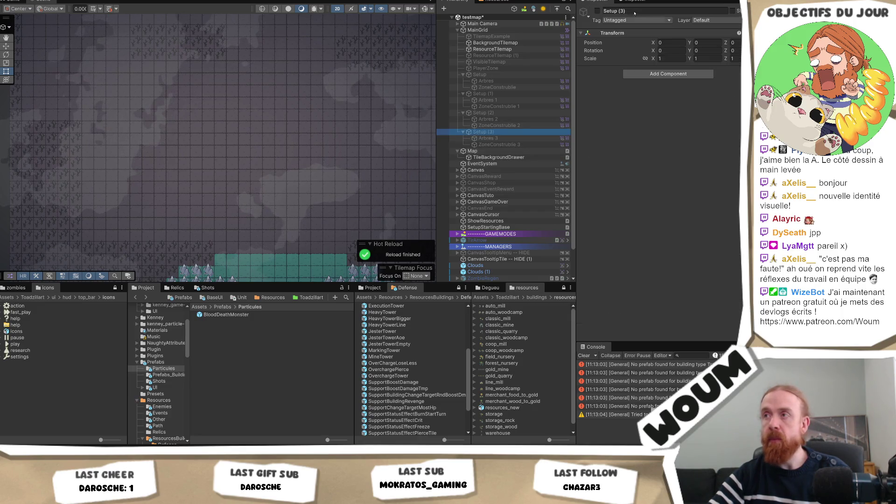
Reactivate Setup (3) and duplicate it with Ctrl+D to create Setup (4).
{"action": "left_click", "coordinate": [597, 10]}
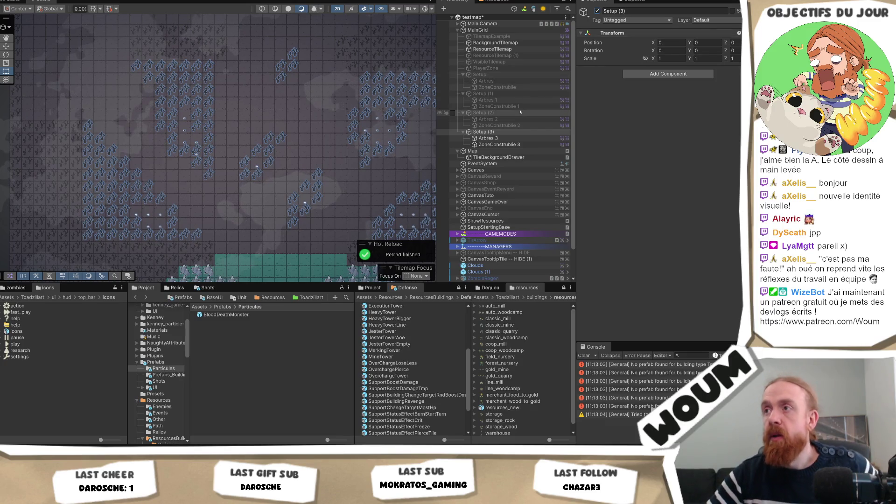
{"action": "left_click", "coordinate": [484, 113]}
{"action": "left_click", "coordinate": [596, 10]}
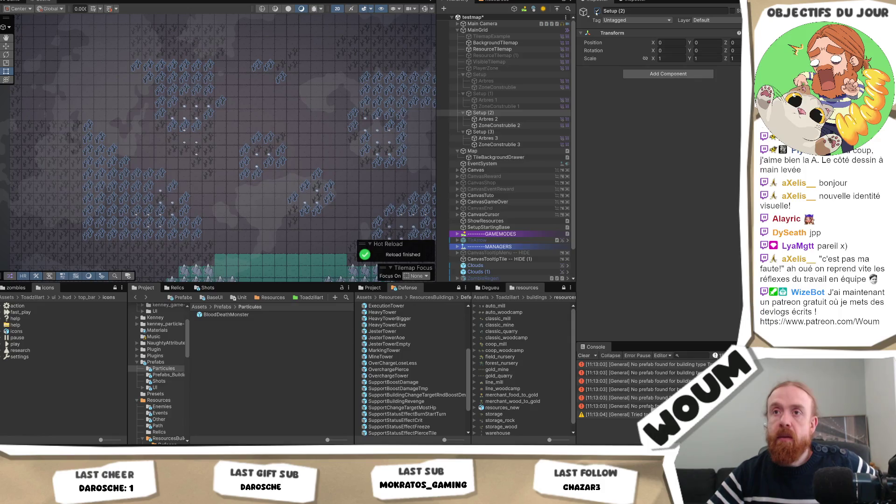
{"action": "left_click", "coordinate": [509, 133]}
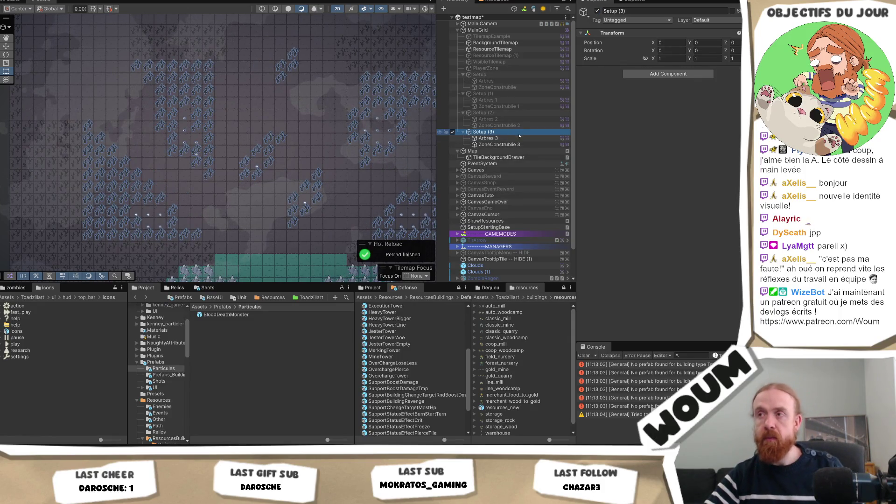
{"action": "key", "text": "ctrl+d"}
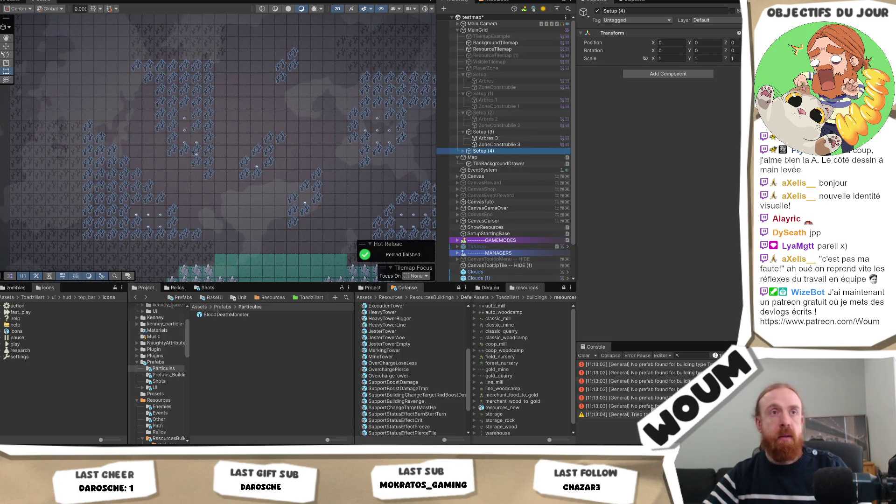
{"action": "key", "text": "alt+Tab"}
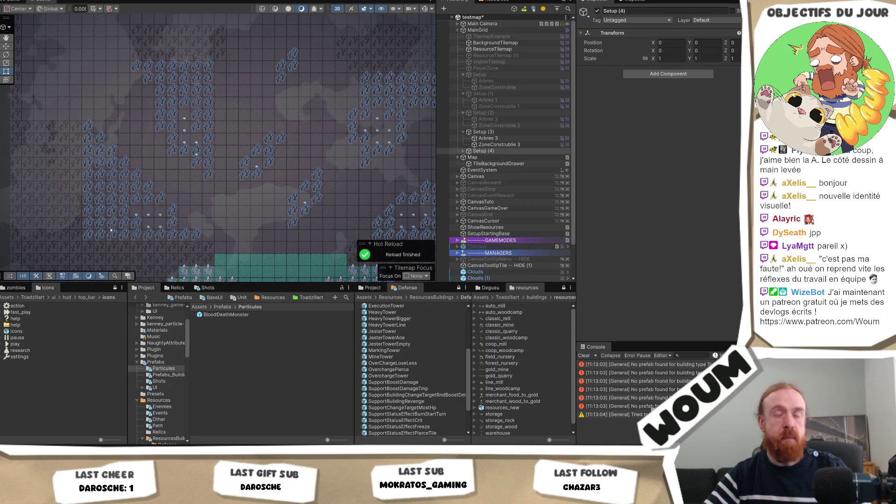
Expand Setup (4) and rename its copied tilemaps to Arbres 4 and ZoneConstruible 4.
{"action": "left_click", "coordinate": [476, 146]}
{"action": "left_click", "coordinate": [476, 153]}
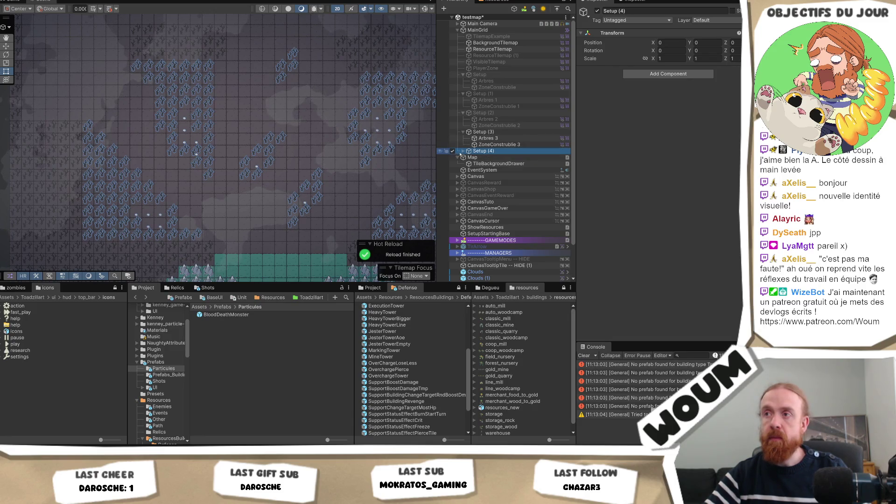
{"action": "left_click", "coordinate": [463, 151]}
{"action": "left_click", "coordinate": [488, 157]}
{"action": "left_click", "coordinate": [488, 157]}
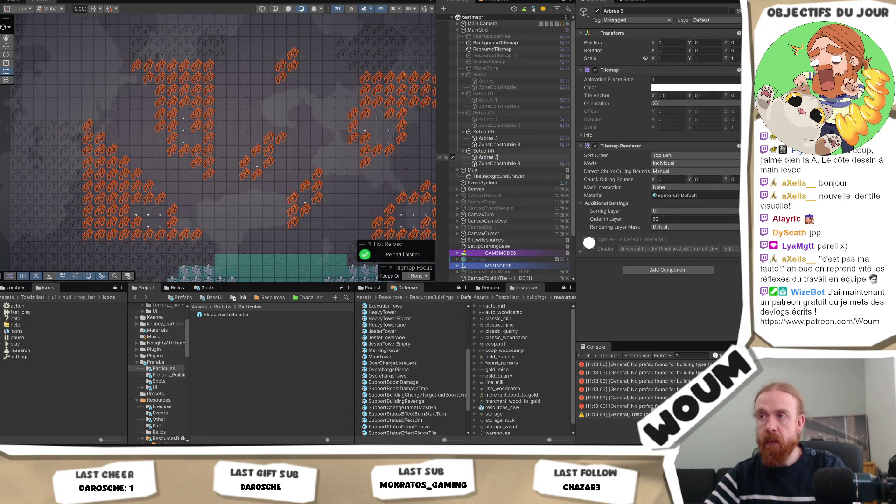
{"action": "type", "text": "4"}
{"action": "key", "text": "Return"}
{"action": "left_click", "coordinate": [524, 163]}
{"action": "left_click", "coordinate": [527, 163]}
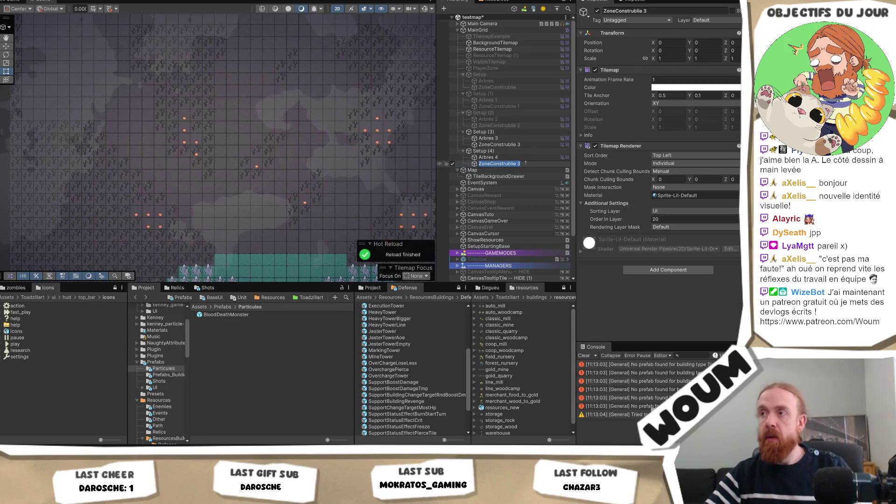
{"action": "key", "text": "BackSpace"}
{"action": "type", "text": "4"}
{"action": "left_click", "coordinate": [484, 151]}
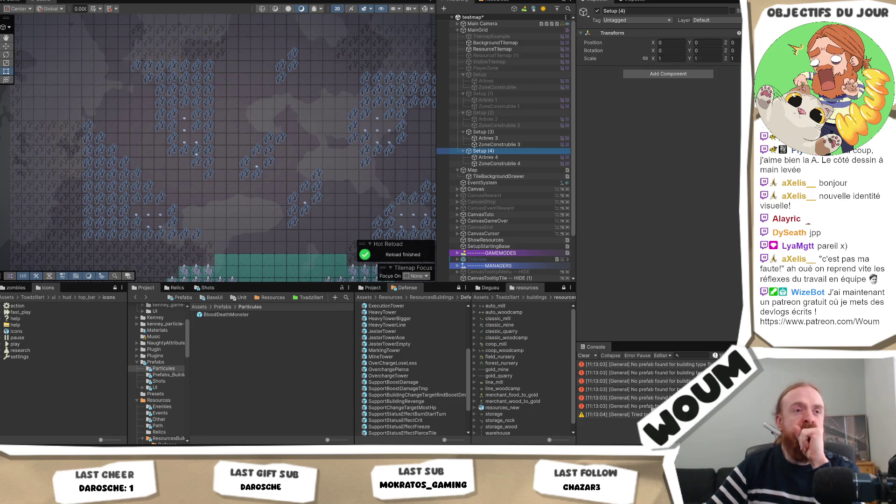
{"action": "key", "text": "alt+Tab"}
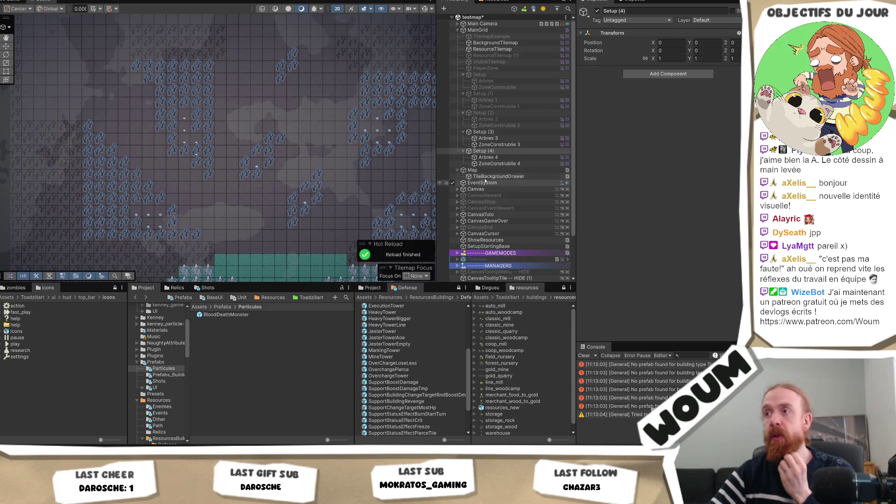
{"action": "left_click", "coordinate": [497, 163]}
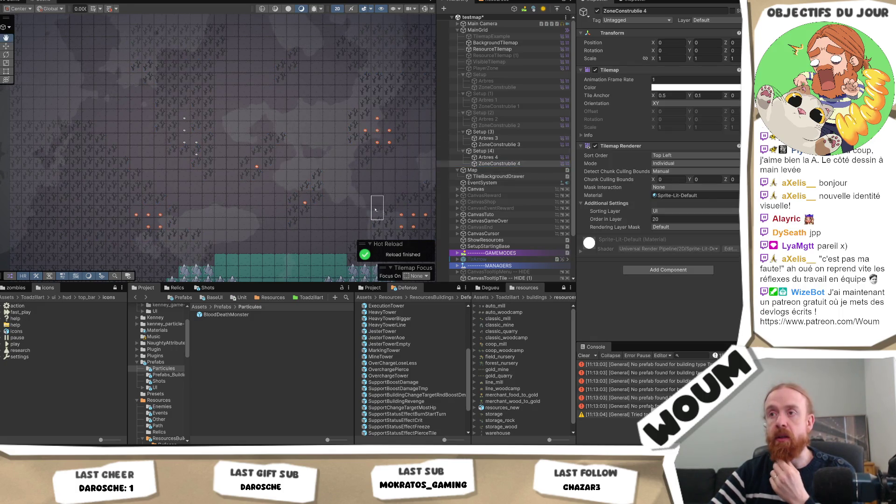
Deactivate Setup (3) and erase the copied buildable-zone tiles from ZoneConstruible 4.
{"action": "left_click_drag", "start_coordinate": [390, 172], "coordinate": [308, 204]}
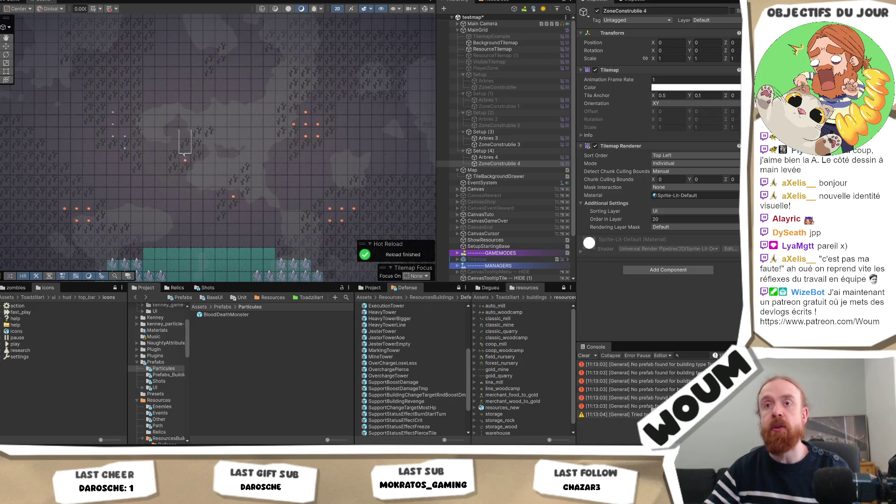
{"action": "left_click", "coordinate": [518, 163]}
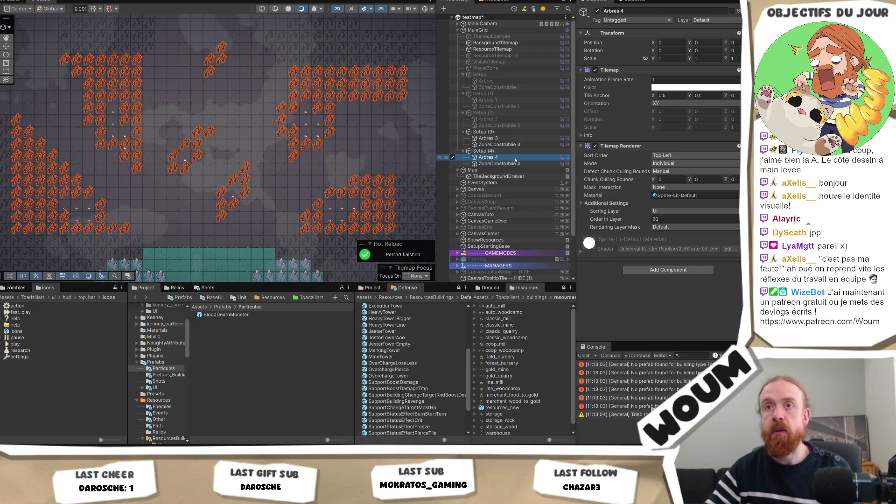
{"action": "left_click", "coordinate": [518, 158]}
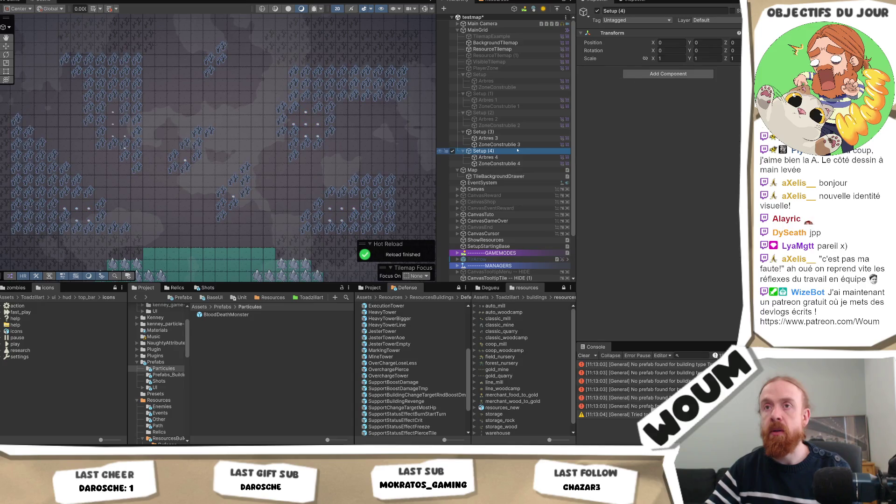
{"action": "left_click", "coordinate": [524, 144]}
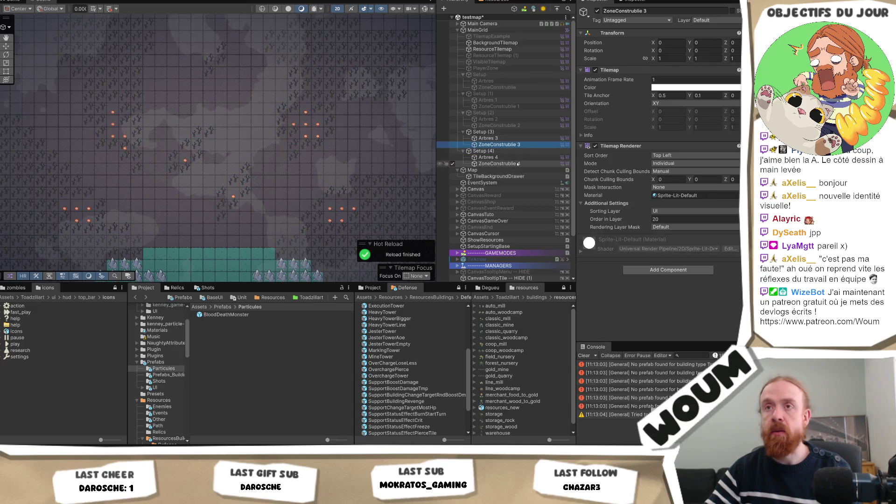
{"action": "left_click", "coordinate": [519, 164]}
{"action": "left_click", "coordinate": [485, 132]}
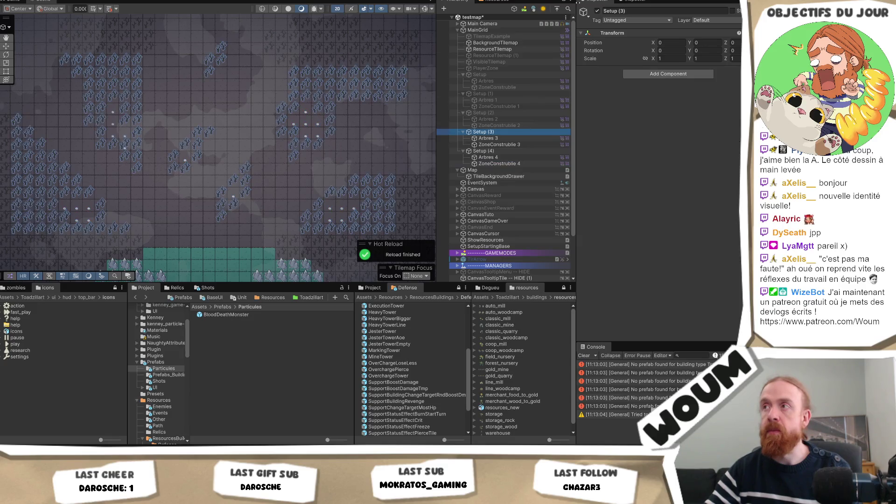
{"action": "left_click", "coordinate": [597, 10]}
{"action": "left_click", "coordinate": [497, 163]}
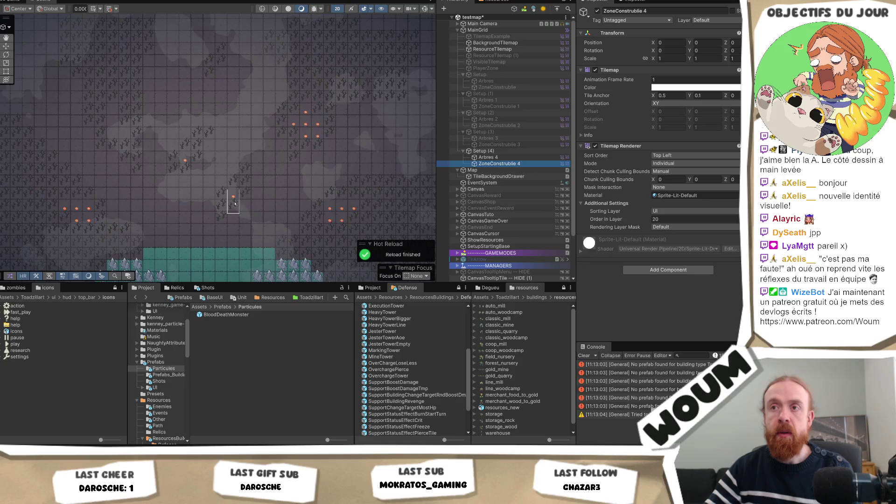
{"action": "left_click_drag", "start_coordinate": [173, 208], "coordinate": [196, 209]}
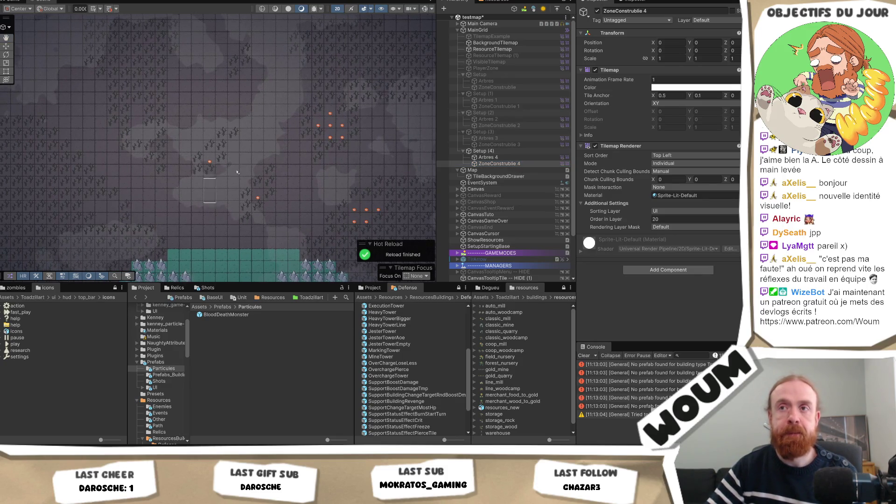
{"action": "mouse_move", "coordinate": [205, 169]}
{"action": "left_mouse_down"}
{"action": "mouse_move", "coordinate": [248, 206]}
{"action": "mouse_move", "coordinate": [369, 109]}
{"action": "mouse_move", "coordinate": [321, 133]}
{"action": "mouse_move", "coordinate": [346, 222]}
{"action": "mouse_move", "coordinate": [391, 203]}
{"action": "left_mouse_up"}
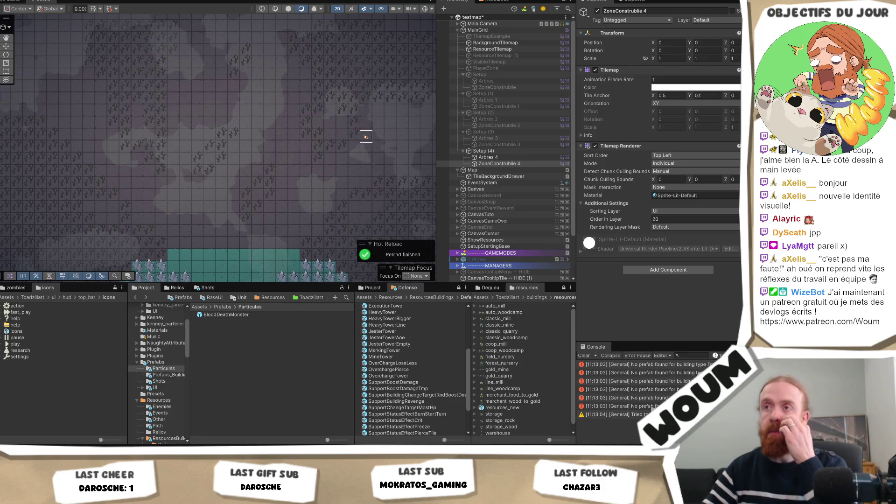
Paint buildable-zone clusters on ZoneConstruible 4 in the upper middle, upper left, centre and left.
{"action": "scroll", "coordinate": [355, 135], "scroll_direction": "right", "scroll_amount": 1}
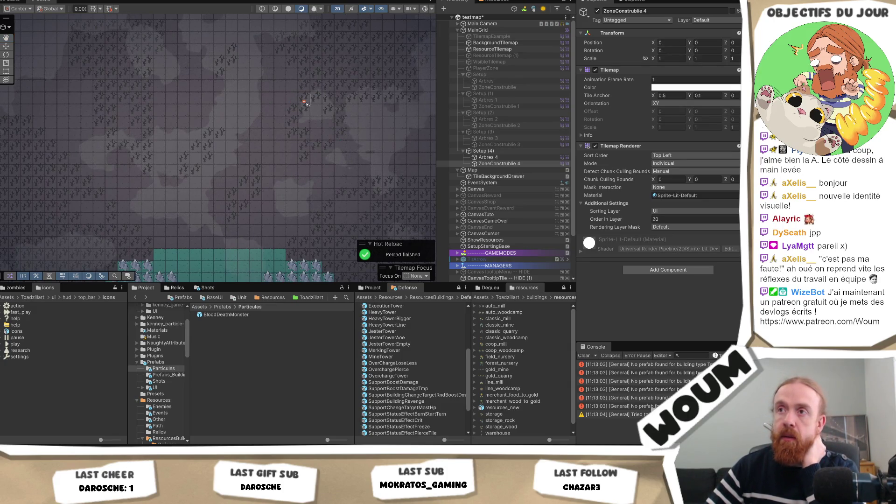
{"action": "mouse_move", "coordinate": [306, 103]}
{"action": "left_mouse_down"}
{"action": "mouse_move", "coordinate": [304, 116]}
{"action": "mouse_move", "coordinate": [326, 124]}
{"action": "mouse_move", "coordinate": [313, 114]}
{"action": "mouse_move", "coordinate": [314, 124]}
{"action": "mouse_move", "coordinate": [308, 100]}
{"action": "mouse_move", "coordinate": [316, 112]}
{"action": "mouse_move", "coordinate": [327, 99]}
{"action": "left_mouse_up"}
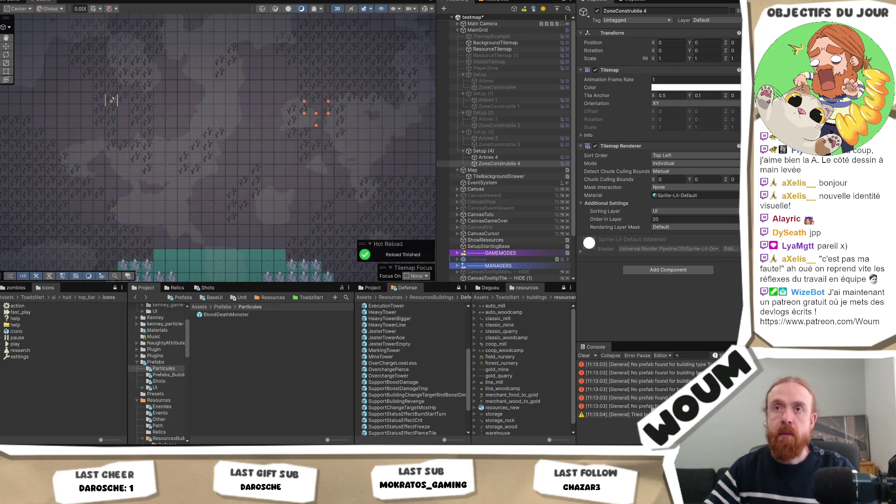
{"action": "left_click_drag", "start_coordinate": [112, 89], "coordinate": [154, 116]}
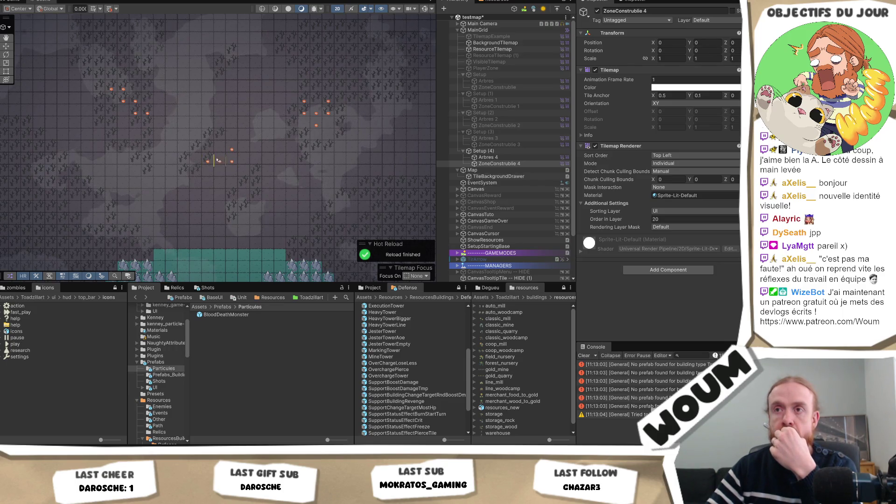
{"action": "left_click", "coordinate": [218, 160]}
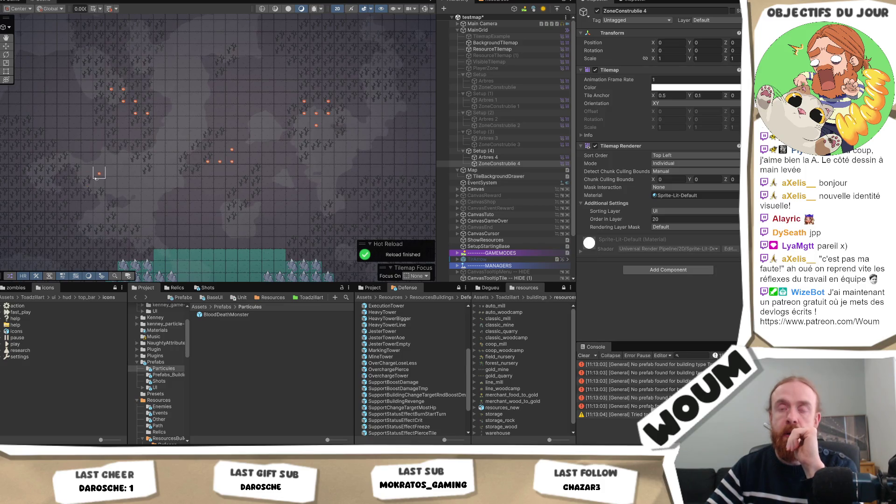
{"action": "mouse_move", "coordinate": [106, 185]}
{"action": "left_mouse_down"}
{"action": "mouse_move", "coordinate": [123, 198]}
{"action": "mouse_move", "coordinate": [123, 185]}
{"action": "left_mouse_up"}
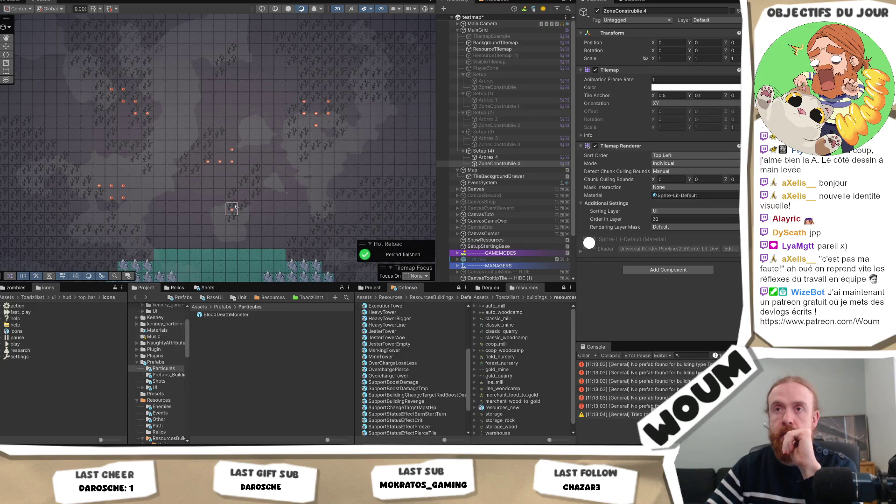
{"action": "key", "text": "ctrl+z"}
{"action": "key", "text": "ctrl+z"}
{"action": "key", "text": "ctrl+z"}
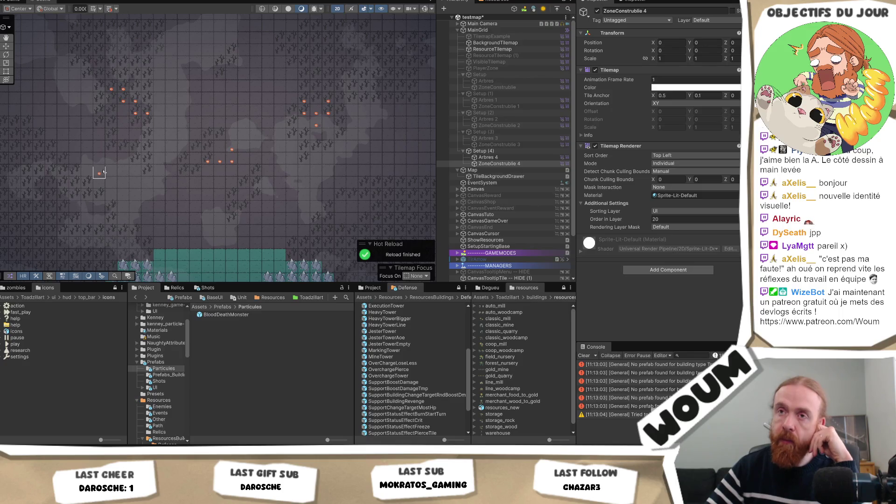
{"action": "left_click_drag", "start_coordinate": [87, 173], "coordinate": [124, 173]}
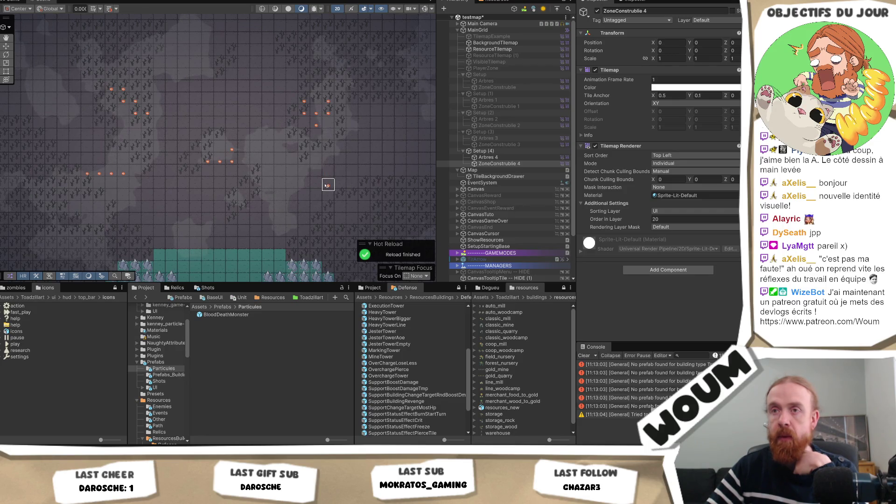
{"action": "left_click", "coordinate": [328, 194]}
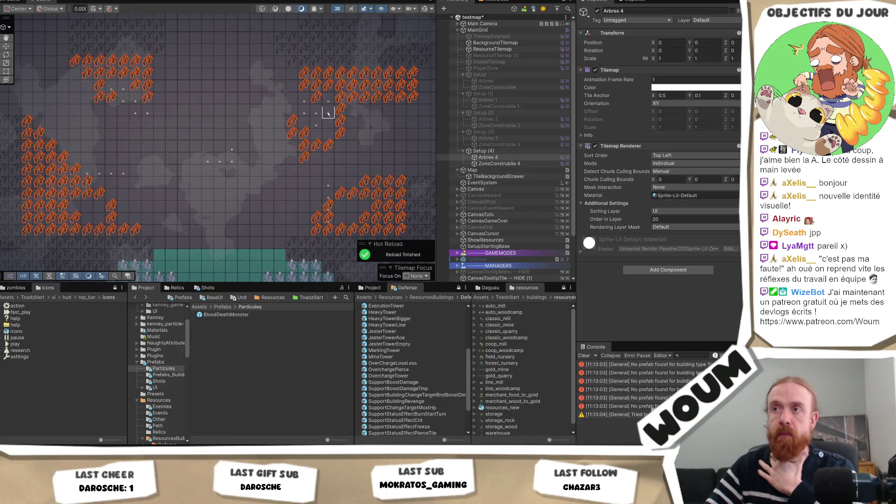
Erase a right-hand tree column, then fill left, upper and right gaps with Arbres 4 trees.
{"action": "left_click_drag", "start_coordinate": [326, 202], "coordinate": [328, 257]}
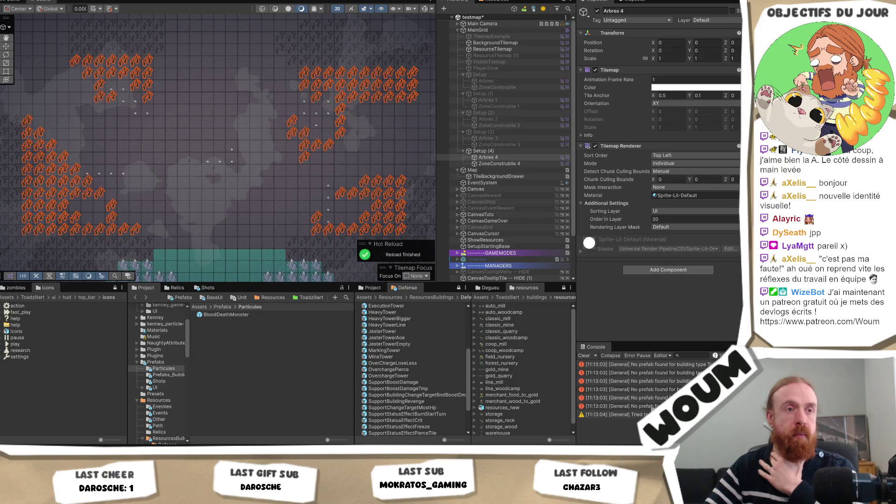
{"action": "mouse_move", "coordinate": [99, 186]}
{"action": "left_mouse_down"}
{"action": "mouse_move", "coordinate": [134, 184]}
{"action": "mouse_move", "coordinate": [136, 220]}
{"action": "mouse_move", "coordinate": [124, 219]}
{"action": "mouse_move", "coordinate": [124, 198]}
{"action": "mouse_move", "coordinate": [76, 226]}
{"action": "left_mouse_up"}
{"action": "left_click", "coordinate": [88, 220]}
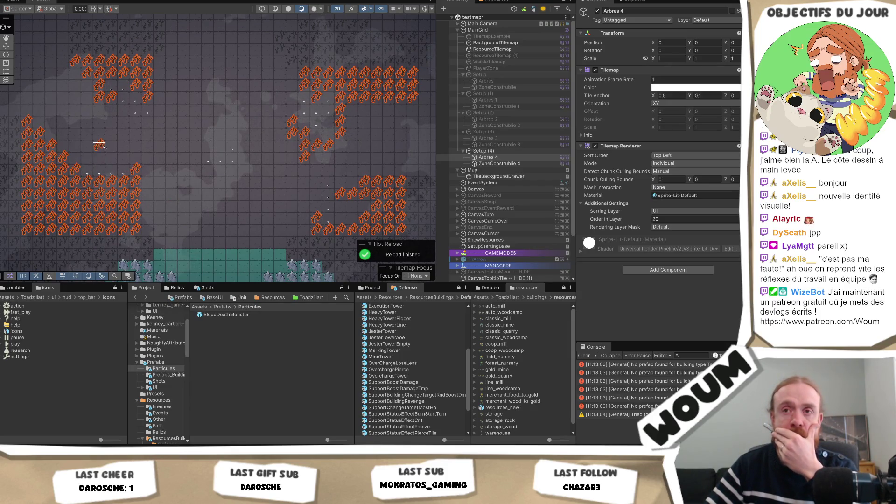
{"action": "left_click_drag", "start_coordinate": [86, 161], "coordinate": [121, 160]}
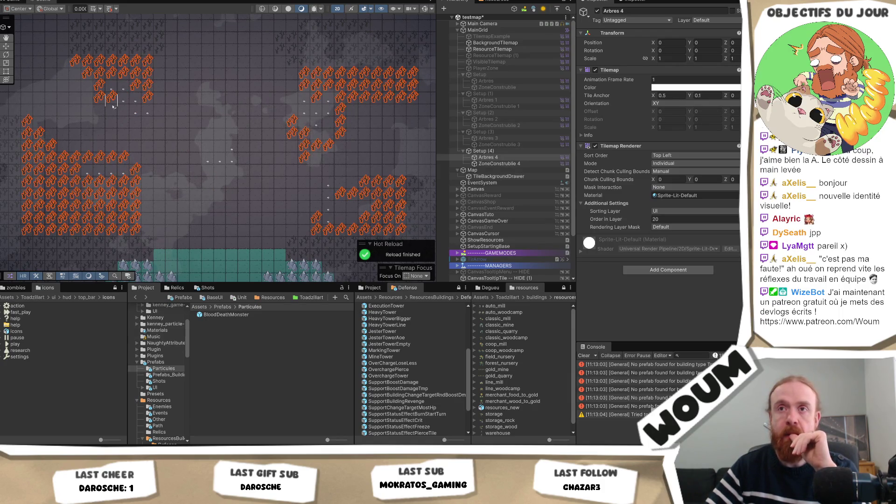
{"action": "left_click", "coordinate": [135, 121]}
{"action": "left_click", "coordinate": [148, 120]}
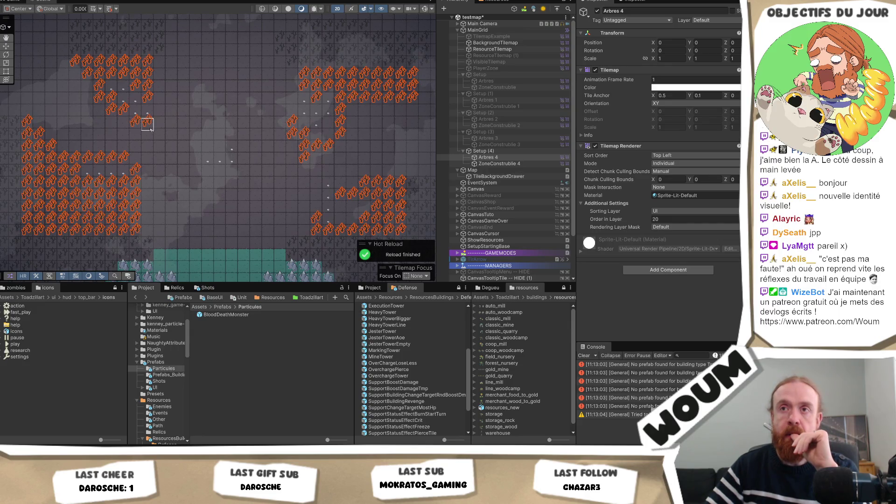
{"action": "left_click", "coordinate": [158, 111]}
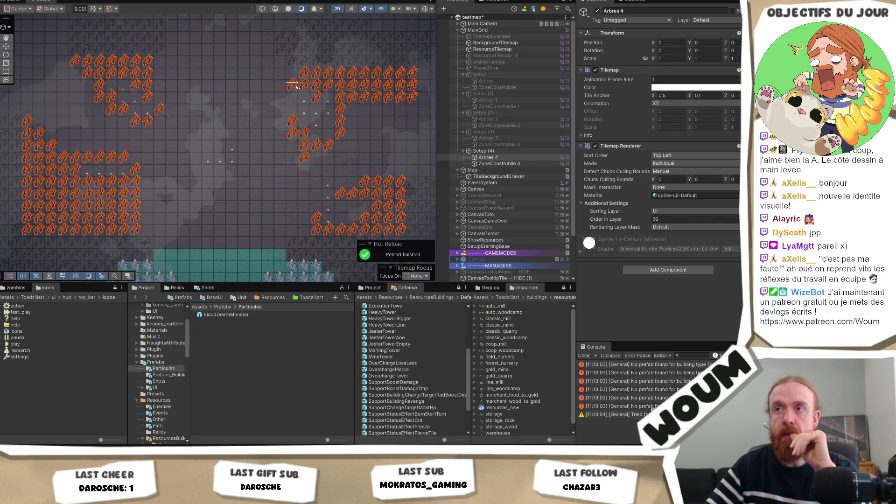
{"action": "left_click", "coordinate": [304, 121]}
{"action": "left_click", "coordinate": [316, 132]}
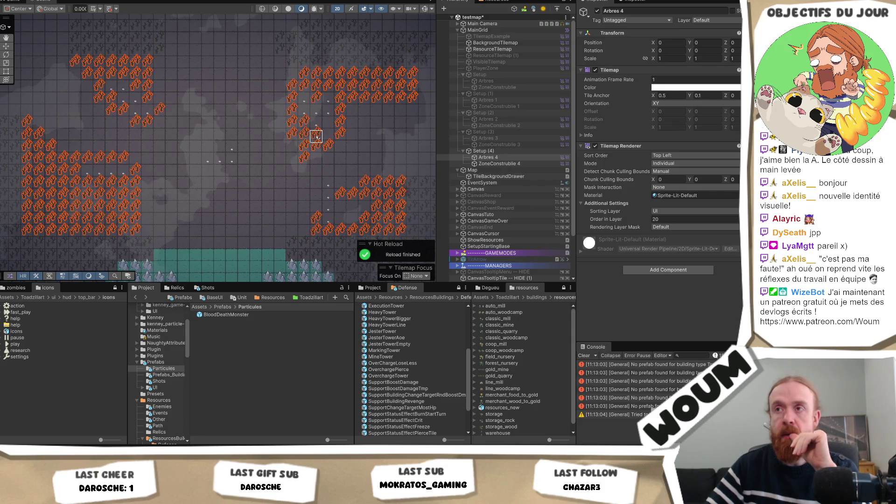
{"action": "left_click", "coordinate": [328, 120]}
{"action": "mouse_move", "coordinate": [319, 209]}
{"action": "left_mouse_down"}
{"action": "mouse_move", "coordinate": [319, 184]}
{"action": "mouse_move", "coordinate": [340, 169]}
{"action": "mouse_move", "coordinate": [406, 170]}
{"action": "mouse_move", "coordinate": [413, 198]}
{"action": "mouse_move", "coordinate": [257, 198]}
{"action": "mouse_move", "coordinate": [336, 173]}
{"action": "left_mouse_up"}
Undo the last painted tree tiles and extend the tree row to the right.
{"action": "scroll", "coordinate": [406, 196], "scroll_direction": "down", "scroll_amount": 2}
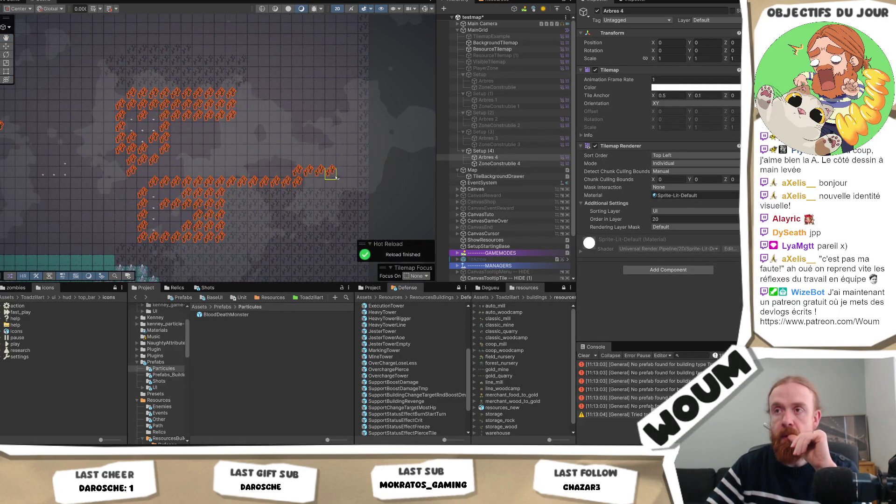
{"action": "key", "text": "ctrl+z"}
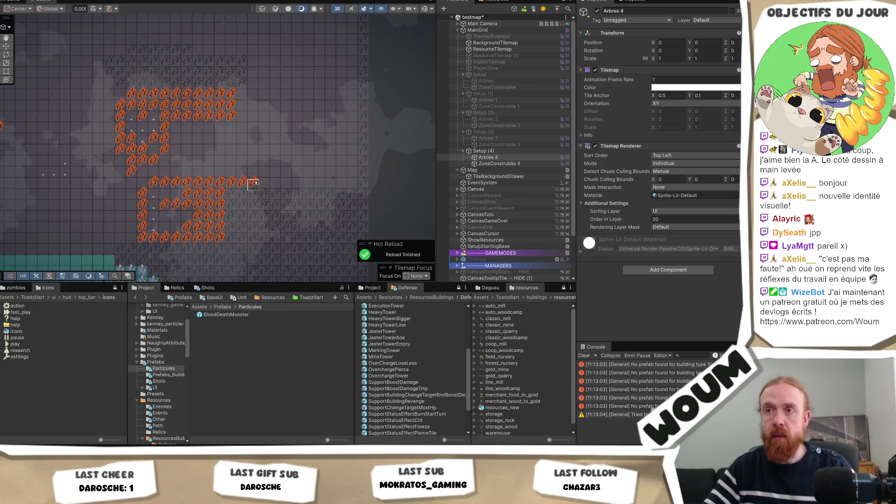
{"action": "left_click_drag", "start_coordinate": [280, 183], "coordinate": [353, 185]}
{"action": "left_click_drag", "start_coordinate": [232, 240], "coordinate": [318, 224]}
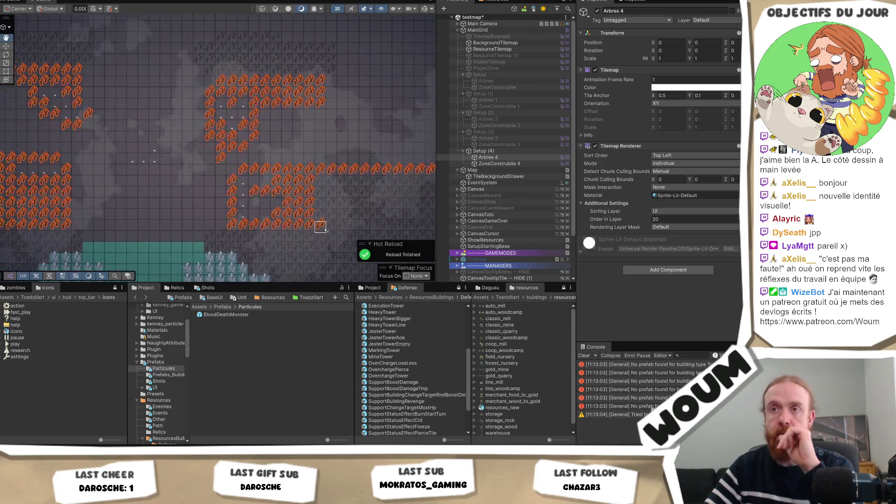
{"action": "mouse_move", "coordinate": [127, 203]}
{"action": "left_mouse_down"}
{"action": "mouse_move", "coordinate": [265, 218]}
{"action": "mouse_move", "coordinate": [143, 182]}
{"action": "left_mouse_up"}
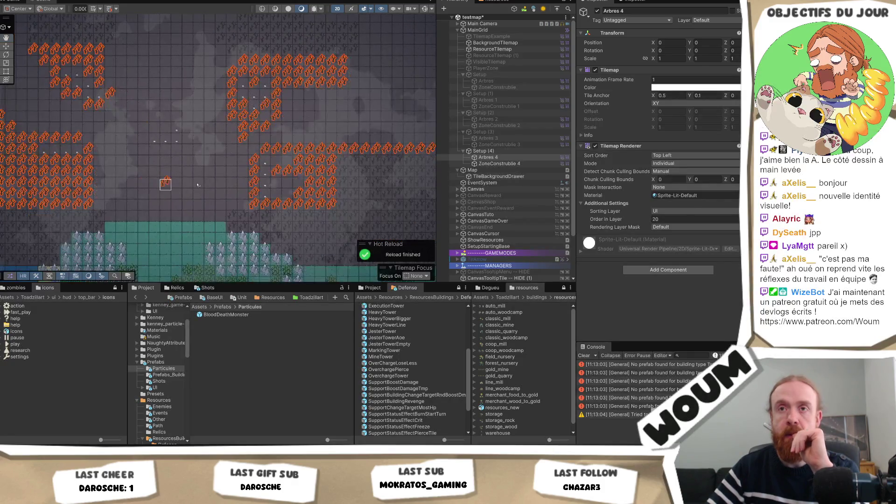
{"action": "left_click_drag", "start_coordinate": [215, 183], "coordinate": [183, 195]}
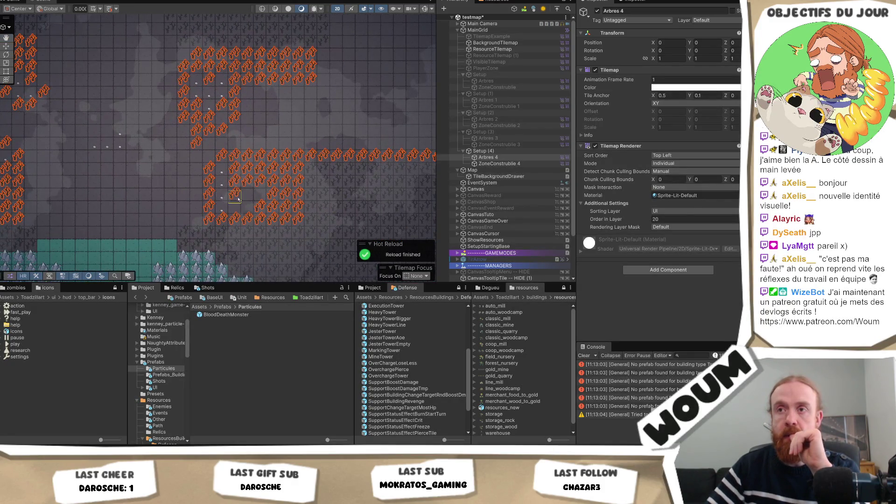
Paint a new cluster of tree tiles in the empty area left of centre.
{"action": "left_click", "coordinate": [133, 140]}
{"action": "left_click", "coordinate": [133, 128]}
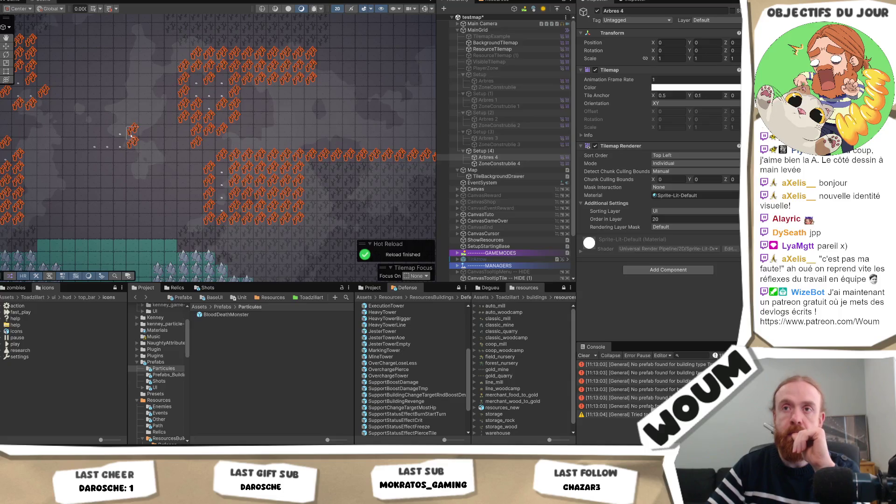
{"action": "left_click", "coordinate": [121, 116]}
{"action": "left_click", "coordinate": [108, 130]}
{"action": "left_click", "coordinate": [94, 131]}
{"action": "left_click", "coordinate": [82, 144]}
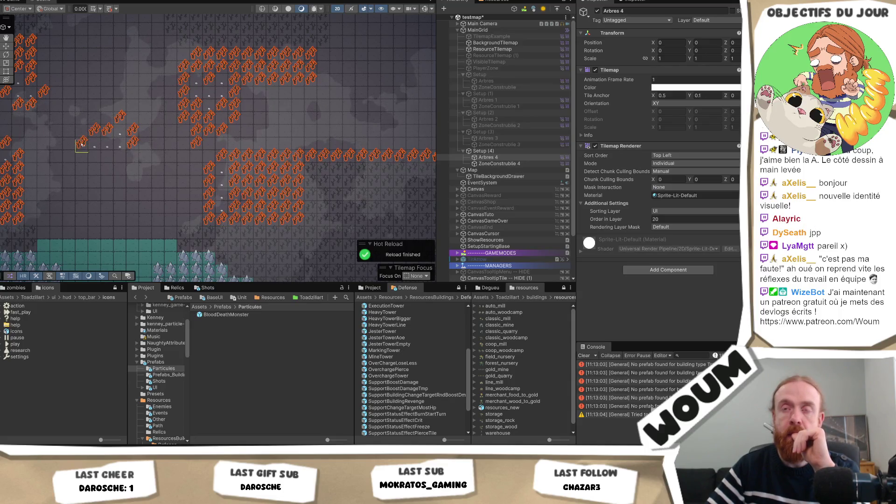
{"action": "left_click", "coordinate": [94, 157]}
{"action": "left_click", "coordinate": [107, 157]}
{"action": "left_click", "coordinate": [119, 158]}
{"action": "left_click_drag", "start_coordinate": [120, 195], "coordinate": [164, 228]}
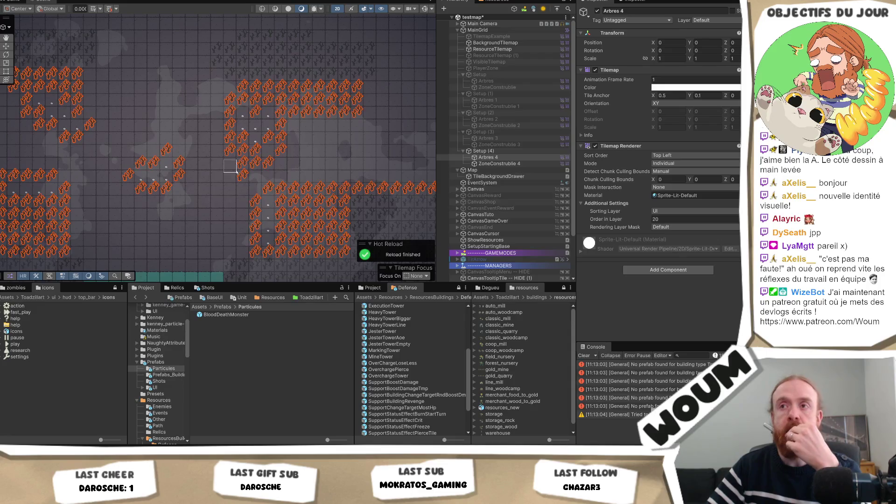
Erase stray tree tiles and paint a downward column of trees on Arbres 4.
{"action": "mouse_move", "coordinate": [242, 161]}
{"action": "left_mouse_down"}
{"action": "mouse_move", "coordinate": [240, 176]}
{"action": "mouse_move", "coordinate": [242, 150]}
{"action": "mouse_move", "coordinate": [204, 154]}
{"action": "mouse_move", "coordinate": [229, 140]}
{"action": "mouse_move", "coordinate": [219, 160]}
{"action": "left_mouse_up"}
{"action": "key", "text": "f"}
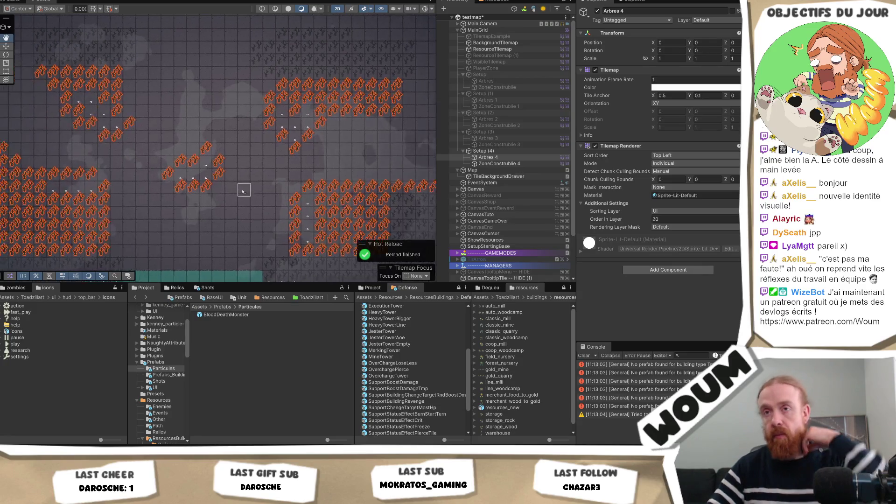
{"action": "key", "text": "f"}
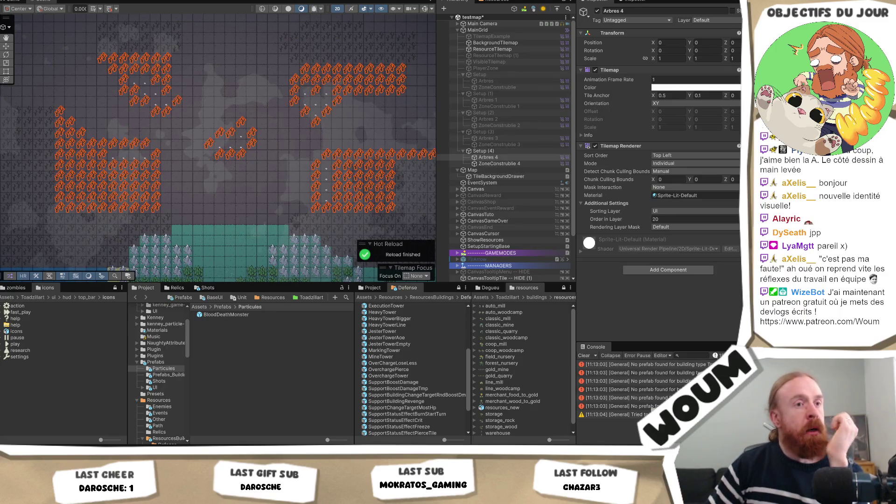
{"action": "scroll", "coordinate": [306, 176], "scroll_direction": "up", "scroll_amount": 2}
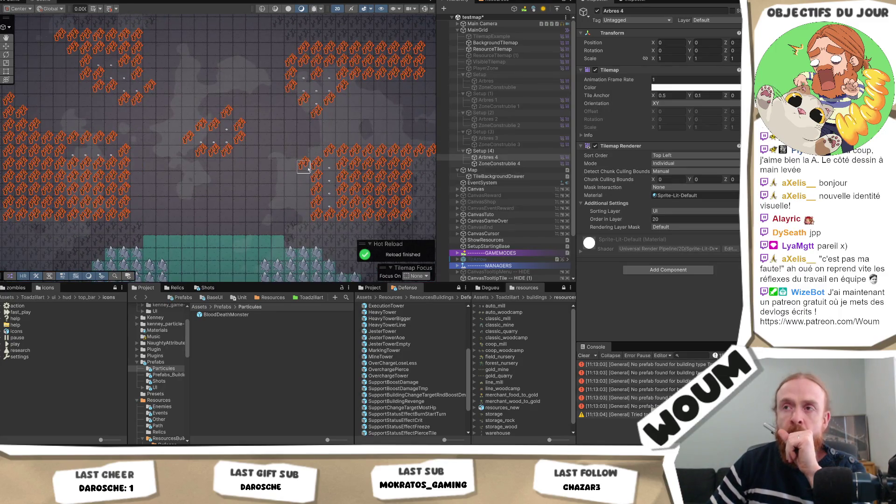
{"action": "mouse_move", "coordinate": [298, 179]}
{"action": "left_mouse_down"}
{"action": "mouse_move", "coordinate": [291, 206]}
{"action": "mouse_move", "coordinate": [301, 233]}
{"action": "left_mouse_up"}
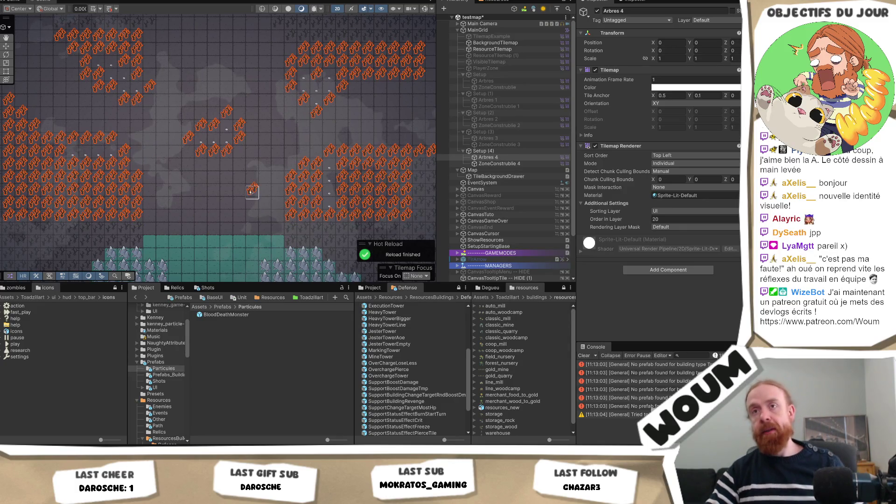
{"action": "scroll", "coordinate": [303, 91], "scroll_direction": "down", "scroll_amount": 2}
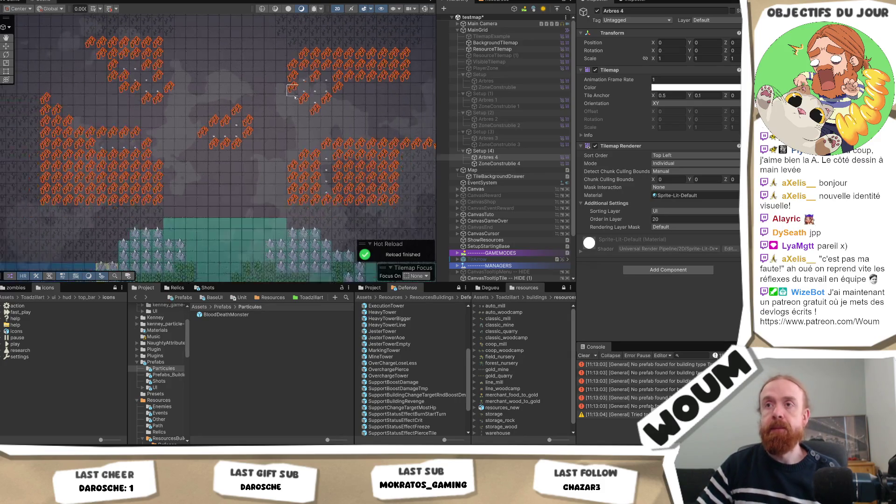
{"action": "left_click_drag", "start_coordinate": [265, 84], "coordinate": [272, 105]}
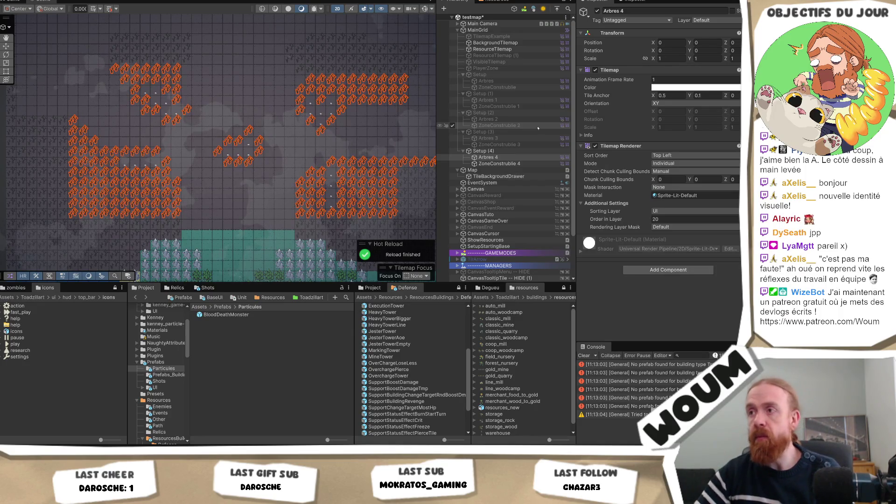
{"action": "scroll", "coordinate": [527, 129], "scroll_direction": "down", "scroll_amount": 3}
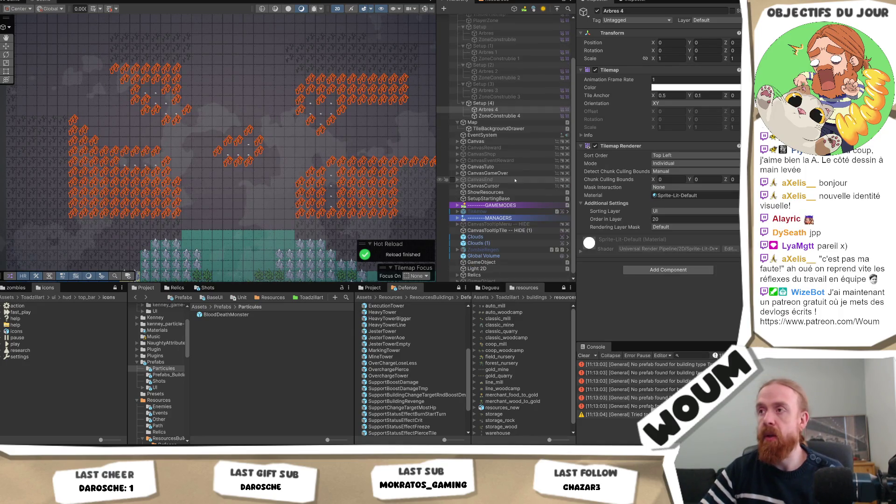
{"action": "left_click", "coordinate": [513, 122]}
Add Element 4 to Deadlands Groups with Arbres 4 trees and ZoneConstruible 4 grass override.
{"action": "scroll", "coordinate": [701, 194], "scroll_direction": "down", "scroll_amount": 6}
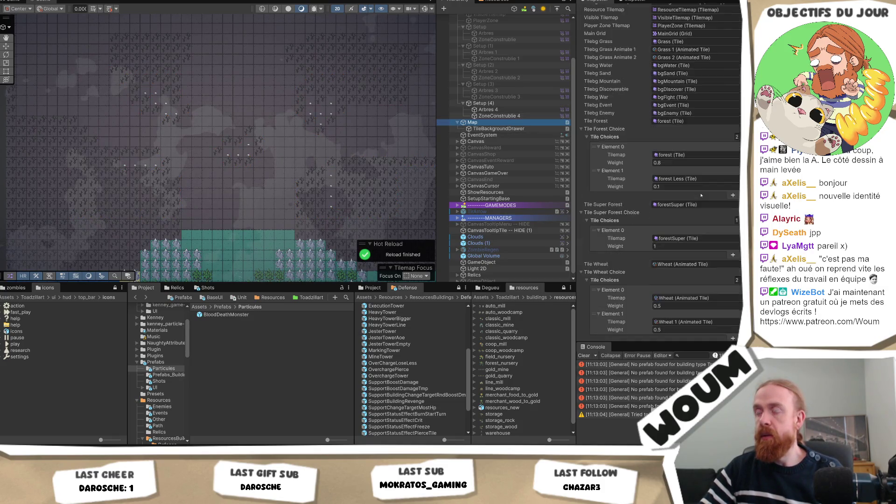
{"action": "scroll", "coordinate": [701, 194], "scroll_direction": "down", "scroll_amount": 5}
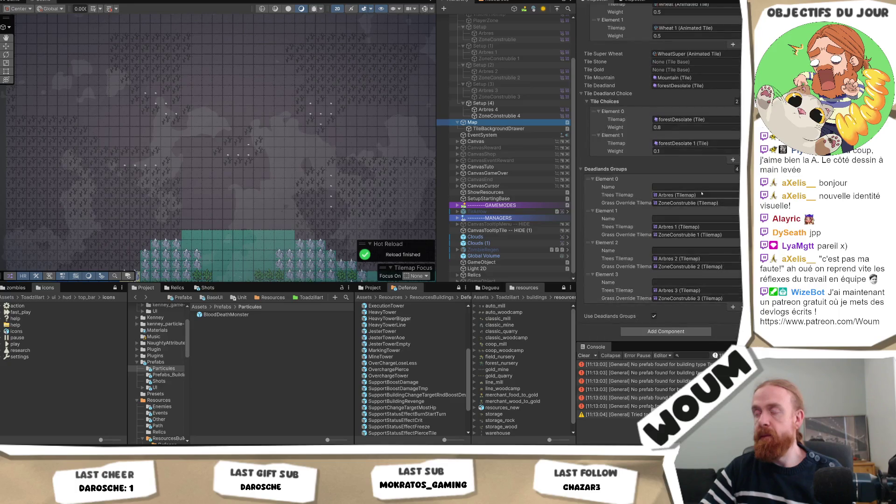
{"action": "left_click", "coordinate": [731, 312]}
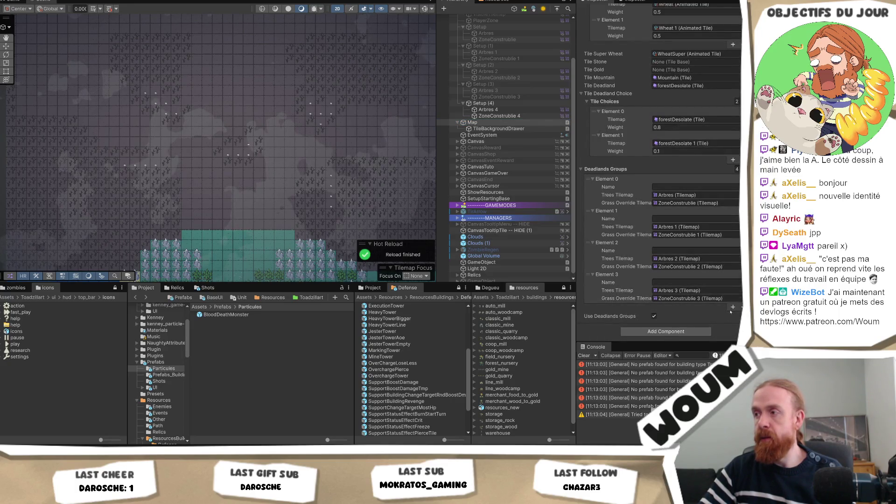
{"action": "left_click", "coordinate": [732, 307]}
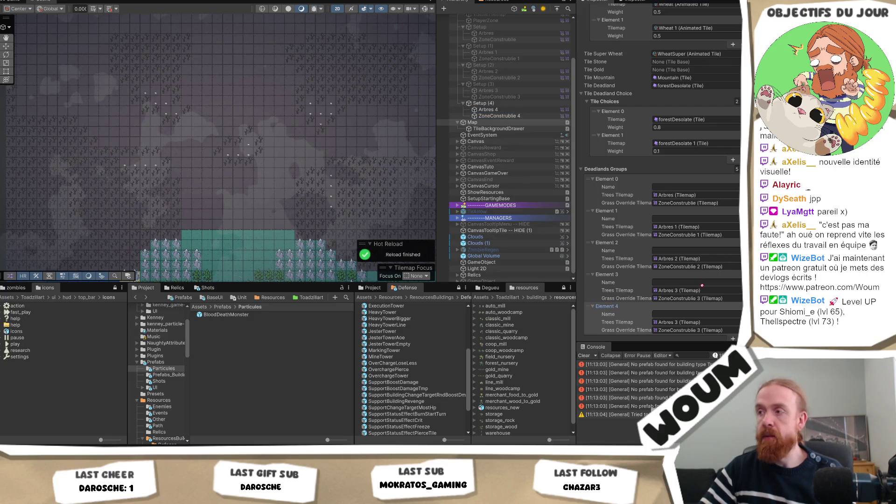
{"action": "left_click", "coordinate": [687, 323]}
{"action": "left_click_drag", "start_coordinate": [687, 325], "coordinate": [688, 323]}
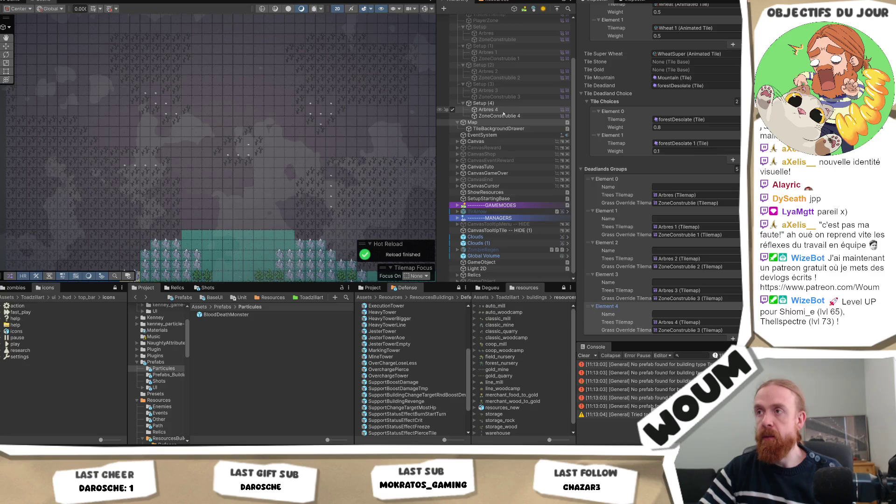
{"action": "left_click_drag", "start_coordinate": [497, 115], "coordinate": [696, 330]}
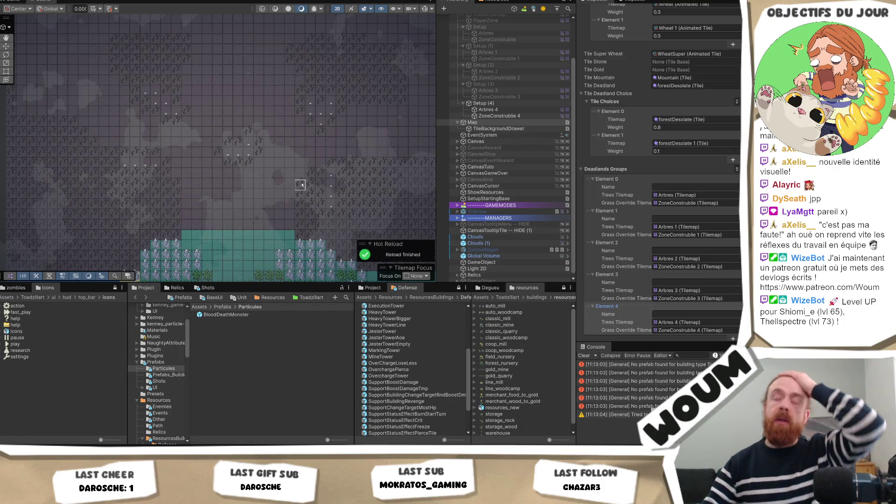
{"action": "left_click", "coordinate": [483, 103]}
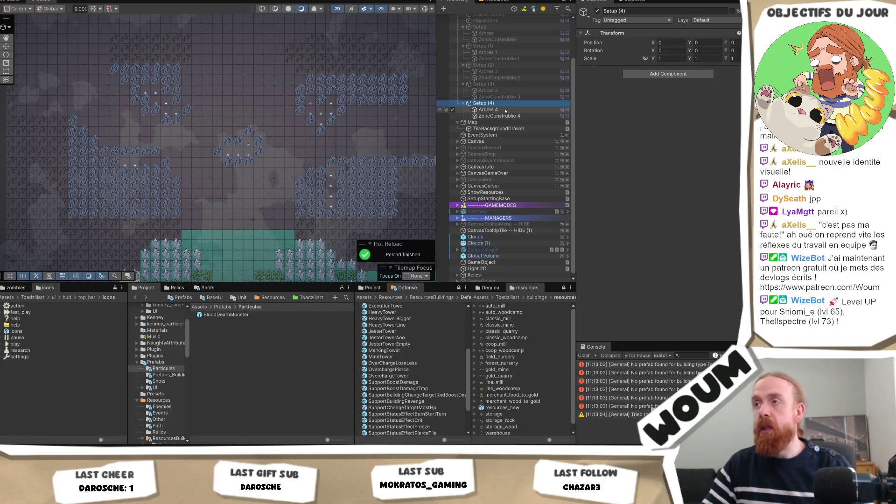
Hide Setup (4), then duplicate Setup as Setup (5) placed below Setup (4).
{"action": "scroll", "coordinate": [483, 103], "scroll_direction": "up", "scroll_amount": 3}
{"action": "left_click", "coordinate": [597, 10]}
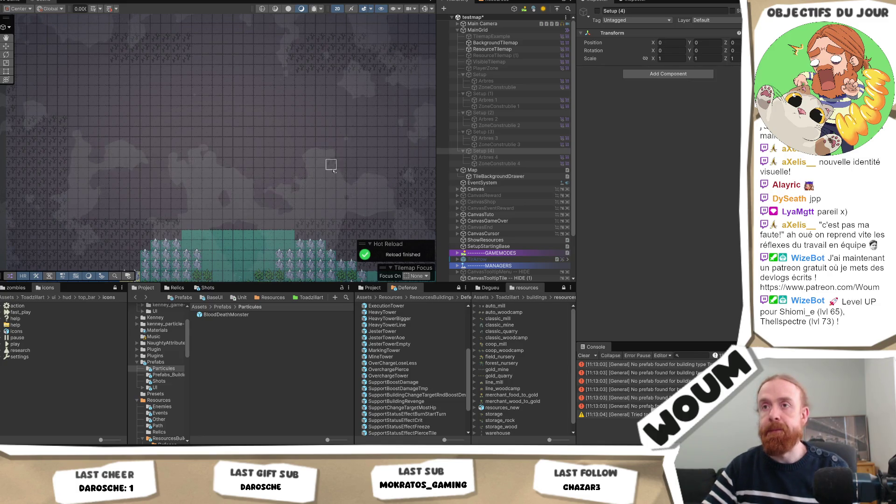
{"action": "left_click", "coordinate": [498, 75]}
{"action": "left_click_drag", "start_coordinate": [498, 75], "coordinate": [481, 113]}
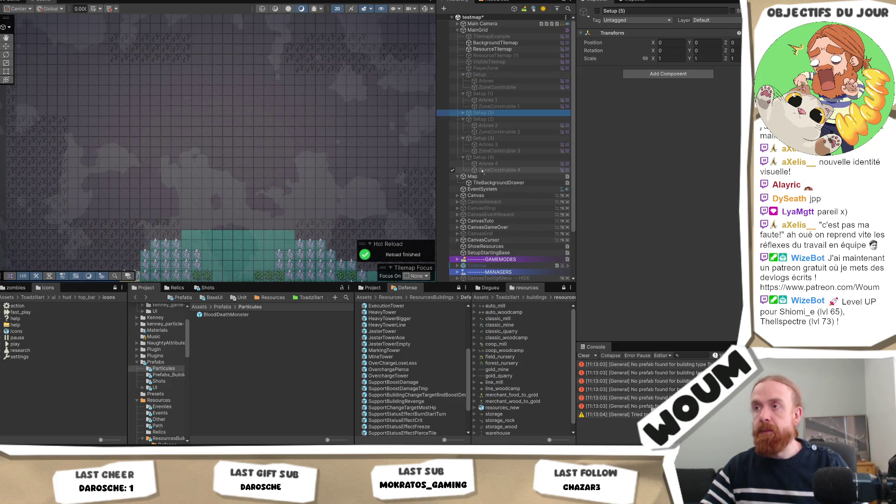
{"action": "left_click_drag", "start_coordinate": [462, 176], "coordinate": [464, 167]}
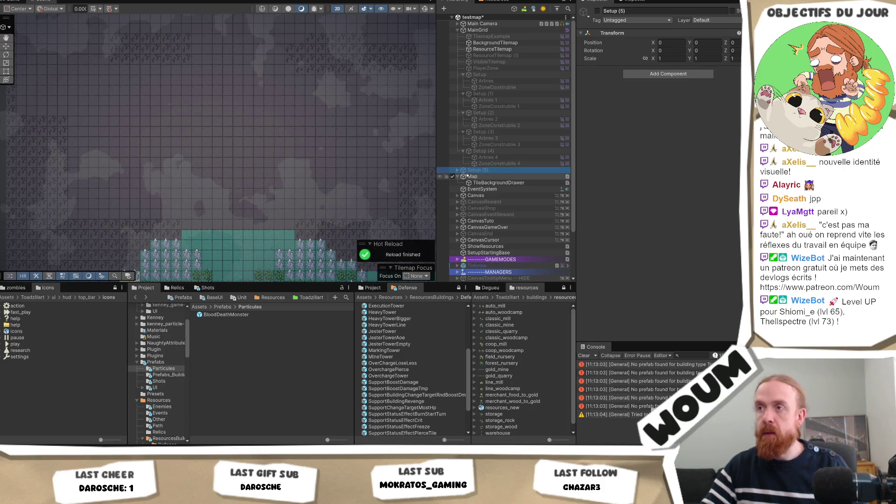
{"action": "left_click", "coordinate": [457, 171]}
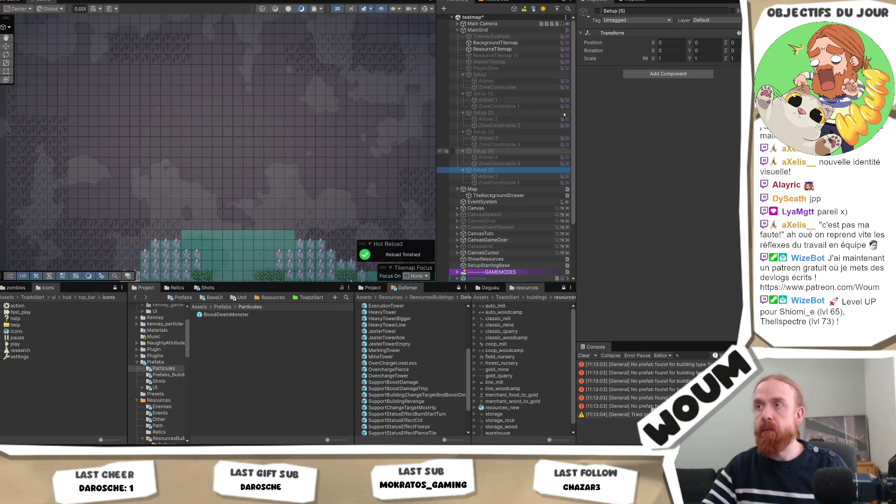
Activate Setup (5) and paint tree tiles across the left-centre area of Arbres 1.
{"action": "left_click", "coordinate": [599, 11]}
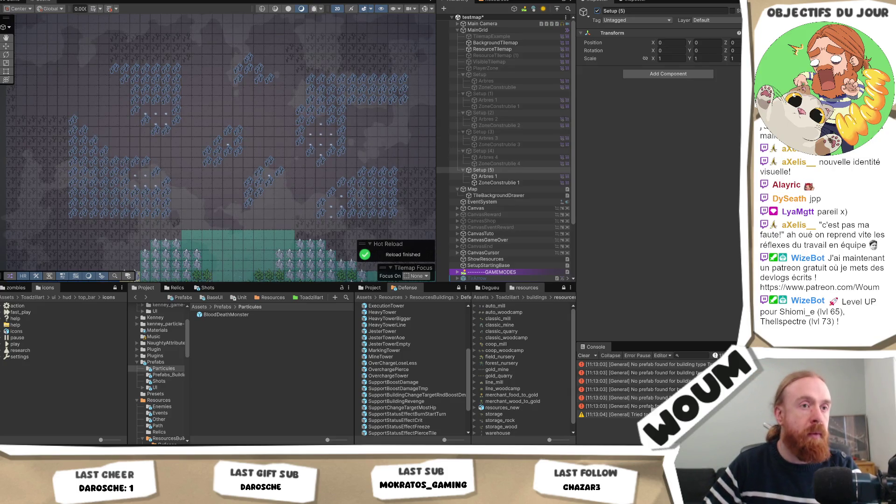
{"action": "scroll", "coordinate": [124, 145], "scroll_direction": "up", "scroll_amount": 2}
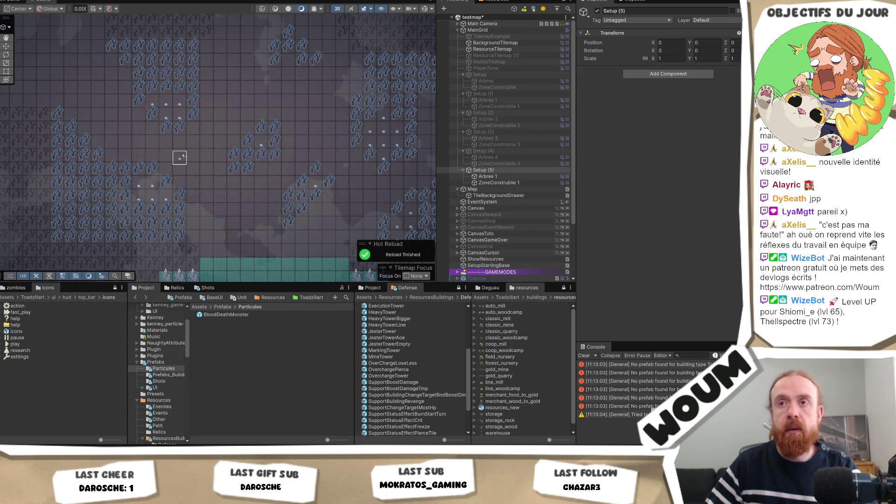
{"action": "mouse_move", "coordinate": [182, 156]}
{"action": "left_mouse_down"}
{"action": "mouse_move", "coordinate": [180, 172]}
{"action": "mouse_move", "coordinate": [181, 142]}
{"action": "mouse_move", "coordinate": [140, 240]}
{"action": "mouse_move", "coordinate": [176, 228]}
{"action": "left_mouse_up"}
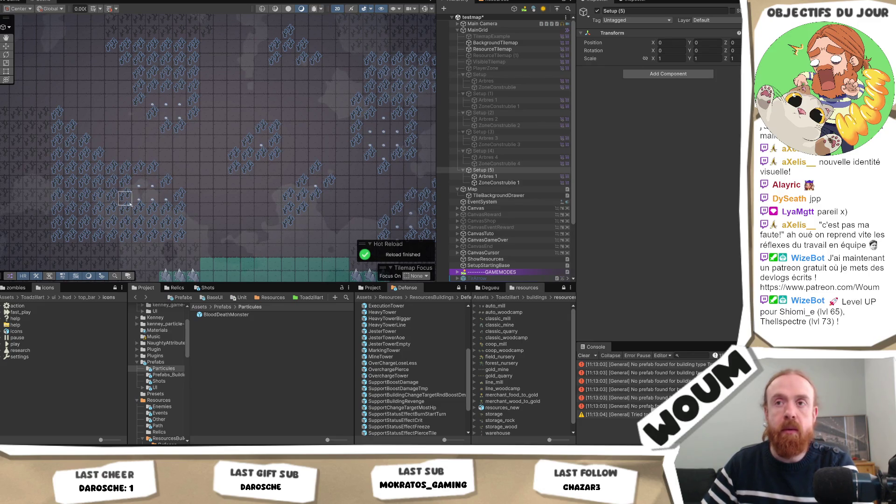
{"action": "left_click", "coordinate": [499, 183]}
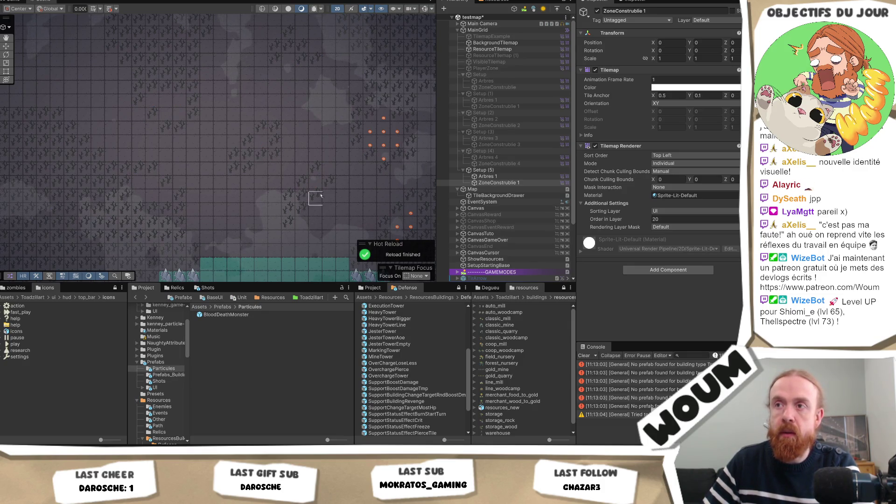
Reframe the map and paint a row of buildable-zone tiles near the centre.
{"action": "left_click_drag", "start_coordinate": [384, 173], "coordinate": [293, 173]}
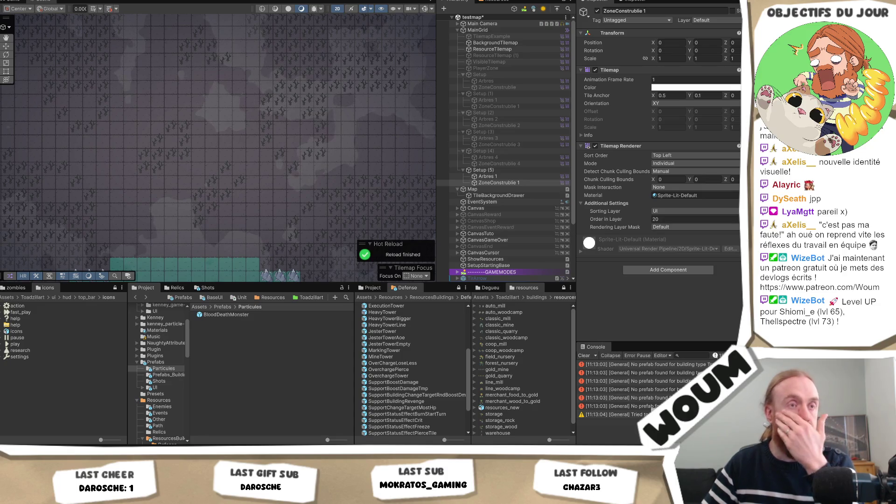
{"action": "left_click_drag", "start_coordinate": [308, 208], "coordinate": [278, 198]}
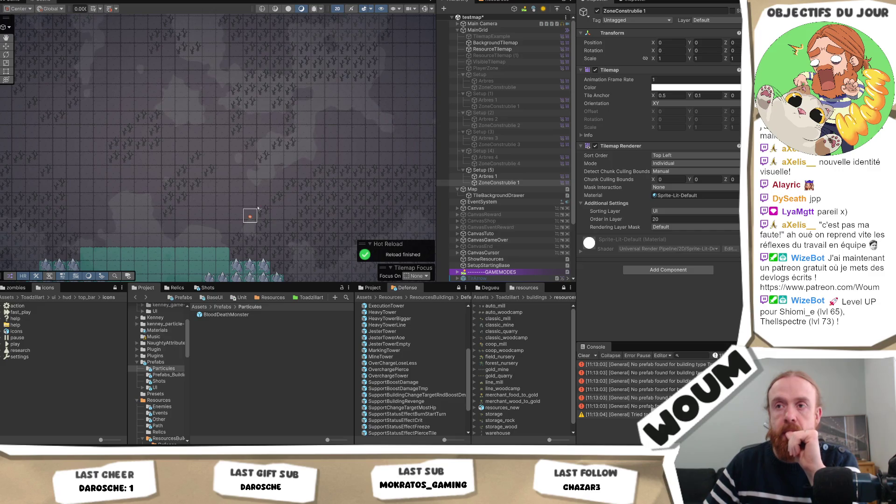
{"action": "left_click_drag", "start_coordinate": [182, 200], "coordinate": [314, 199]}
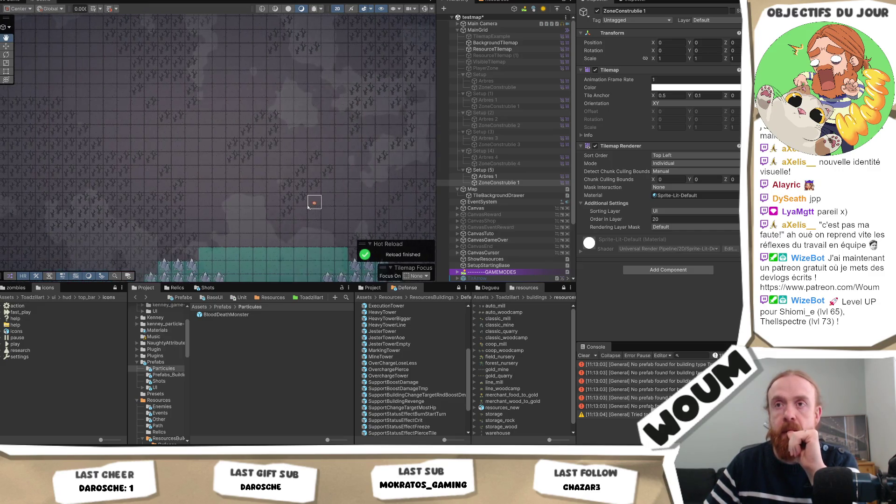
{"action": "mouse_move", "coordinate": [205, 178]}
{"action": "left_mouse_down"}
{"action": "mouse_move", "coordinate": [232, 210]}
{"action": "mouse_move", "coordinate": [172, 188]}
{"action": "left_mouse_up"}
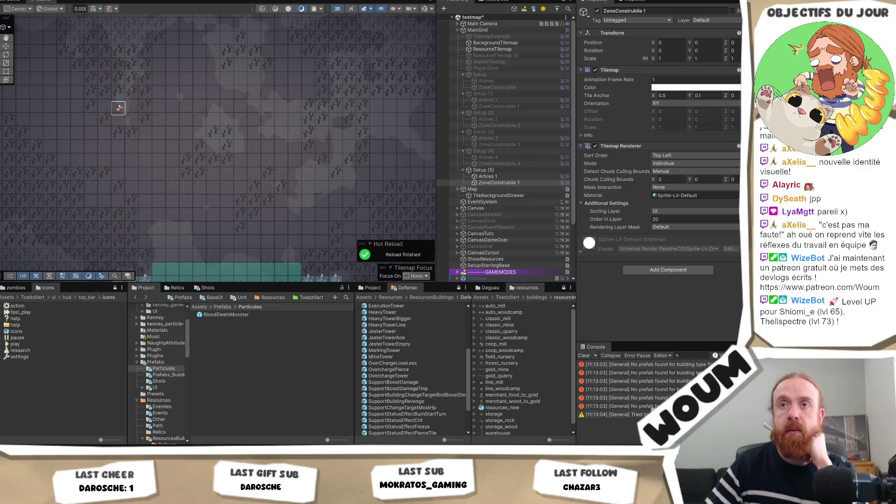
{"action": "mouse_move", "coordinate": [146, 171]}
{"action": "left_mouse_down"}
{"action": "mouse_move", "coordinate": [190, 212]}
{"action": "mouse_move", "coordinate": [182, 200]}
{"action": "left_mouse_up"}
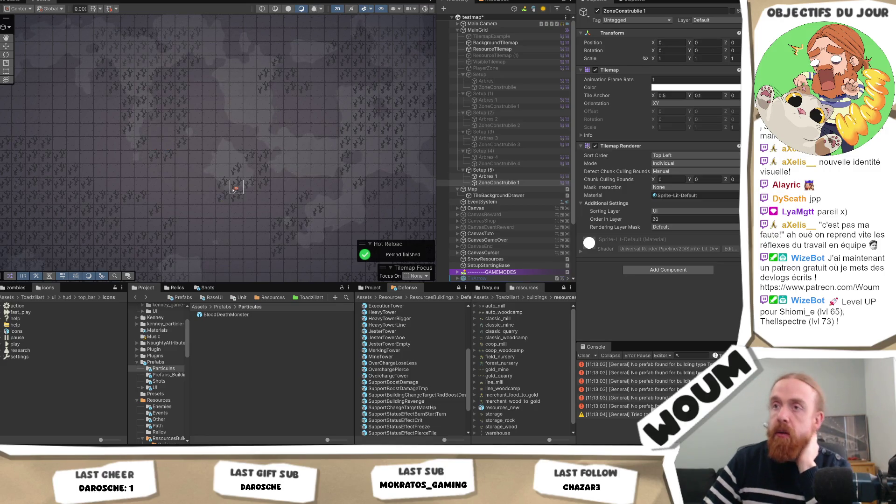
{"action": "left_click_drag", "start_coordinate": [236, 180], "coordinate": [214, 170]}
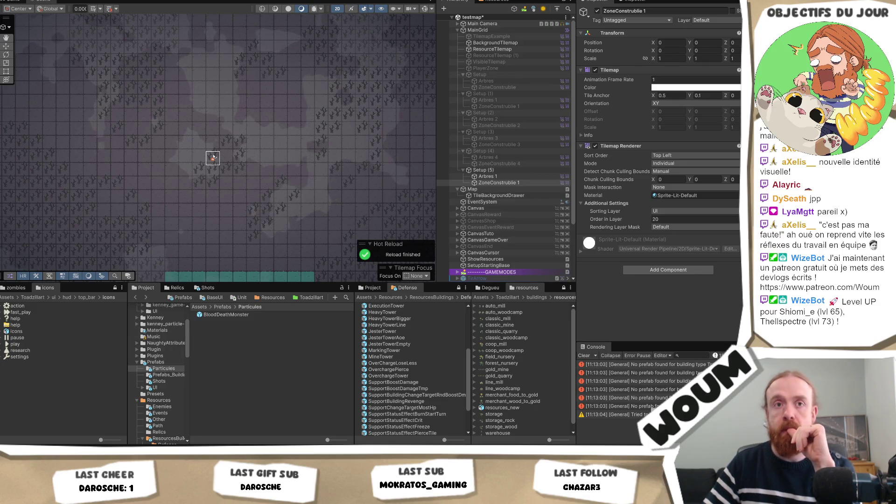
{"action": "mouse_move", "coordinate": [214, 157]}
{"action": "left_mouse_down"}
{"action": "mouse_move", "coordinate": [267, 159]}
{"action": "mouse_move", "coordinate": [267, 173]}
{"action": "left_mouse_up"}
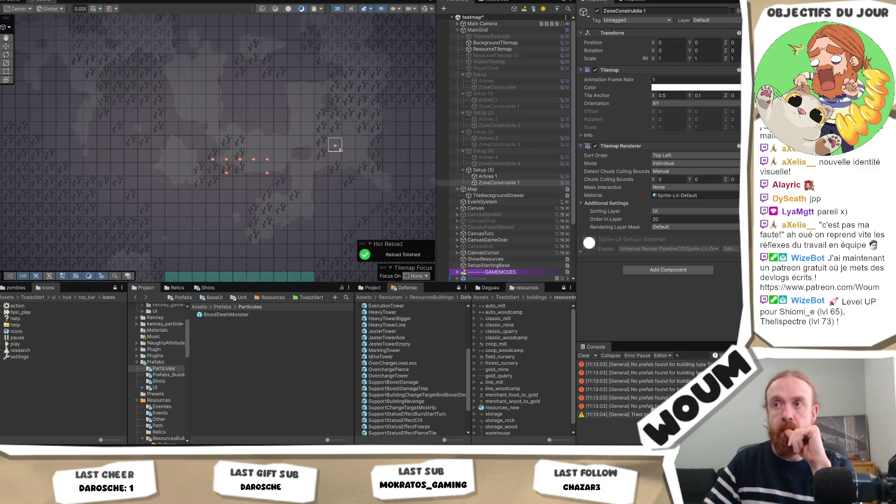
Paint small buildable-zone clusters on the right, upper-left and lower-left of the map.
{"action": "scroll", "coordinate": [362, 146], "scroll_direction": "right", "scroll_amount": 2}
{"action": "left_click", "coordinate": [309, 148]}
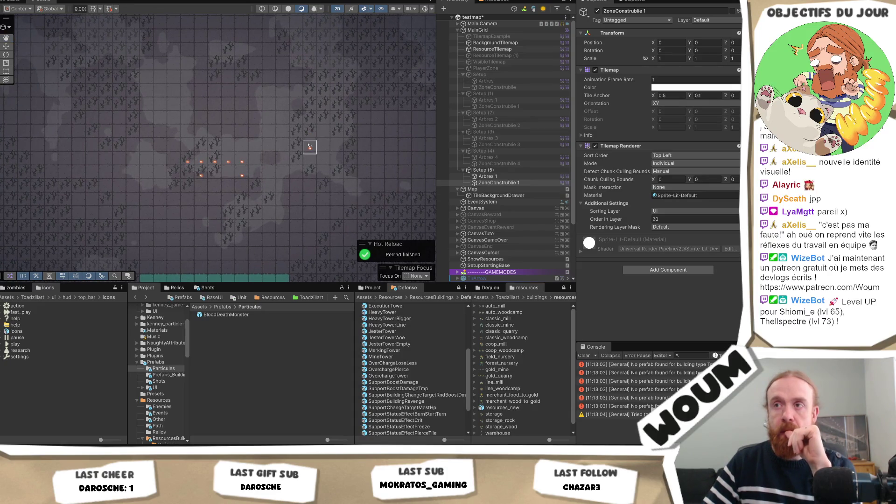
{"action": "left_click", "coordinate": [323, 148]}
{"action": "left_click", "coordinate": [323, 134]}
{"action": "left_click", "coordinate": [93, 121]}
{"action": "left_click", "coordinate": [106, 121]}
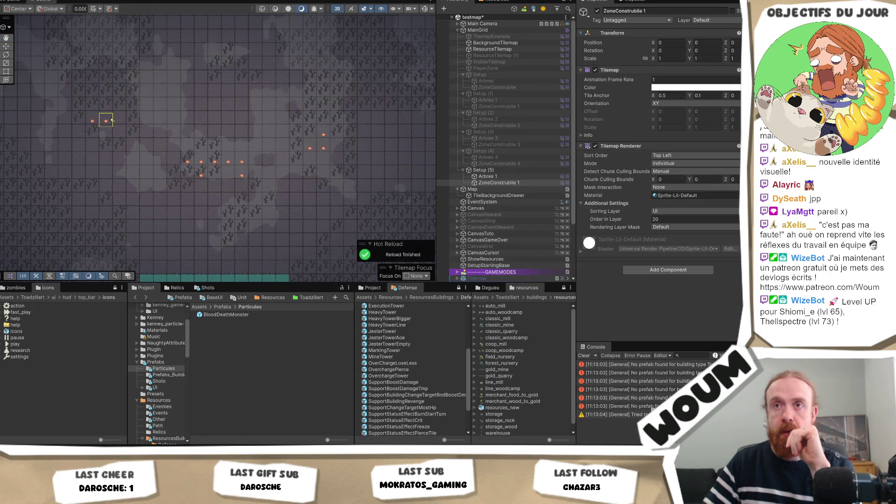
{"action": "left_click", "coordinate": [106, 134]}
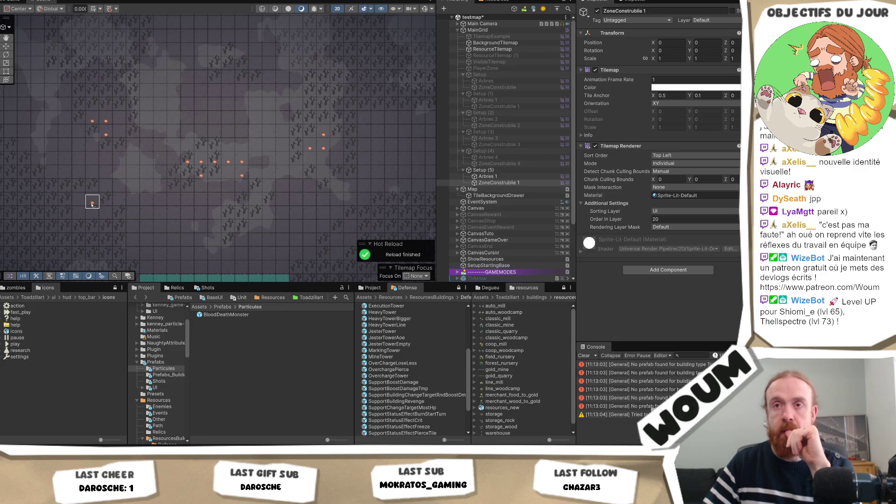
{"action": "left_click", "coordinate": [79, 202]}
{"action": "left_click", "coordinate": [79, 216]}
{"action": "left_click", "coordinate": [93, 215]}
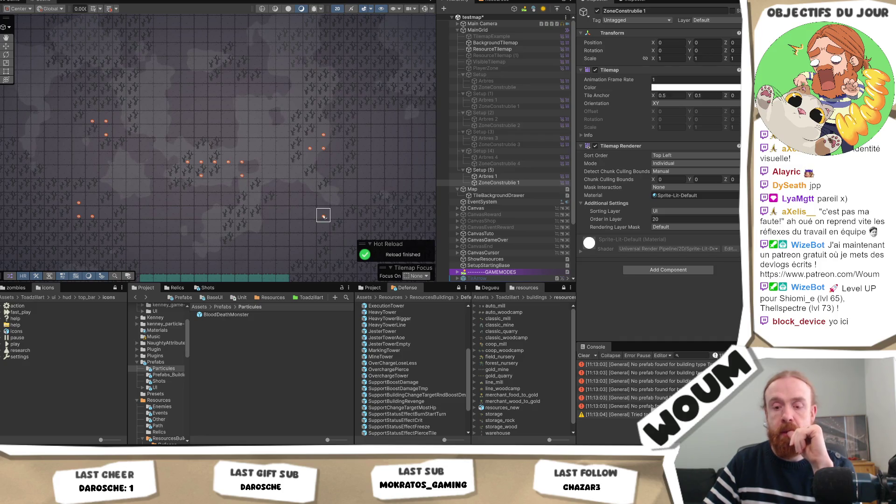
Add a few more buildable-zone tiles in the lower-right and right areas.
{"action": "left_click_drag", "start_coordinate": [345, 229], "coordinate": [297, 211]}
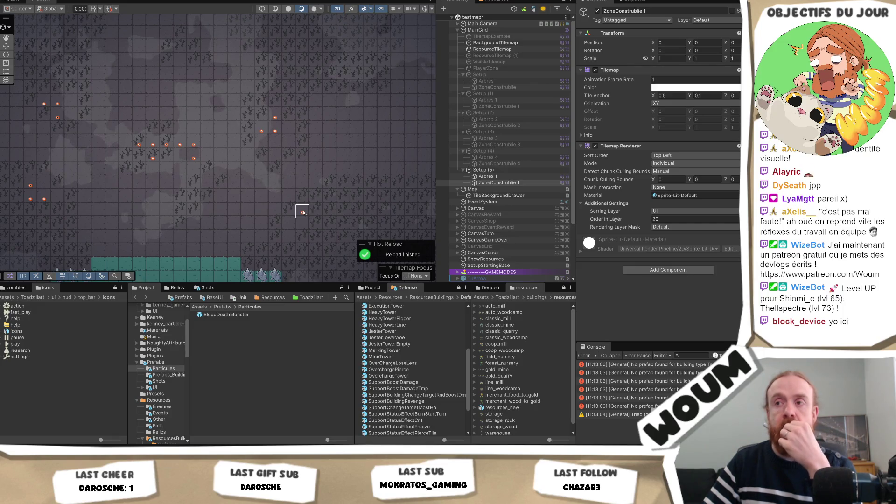
{"action": "left_click", "coordinate": [302, 213]}
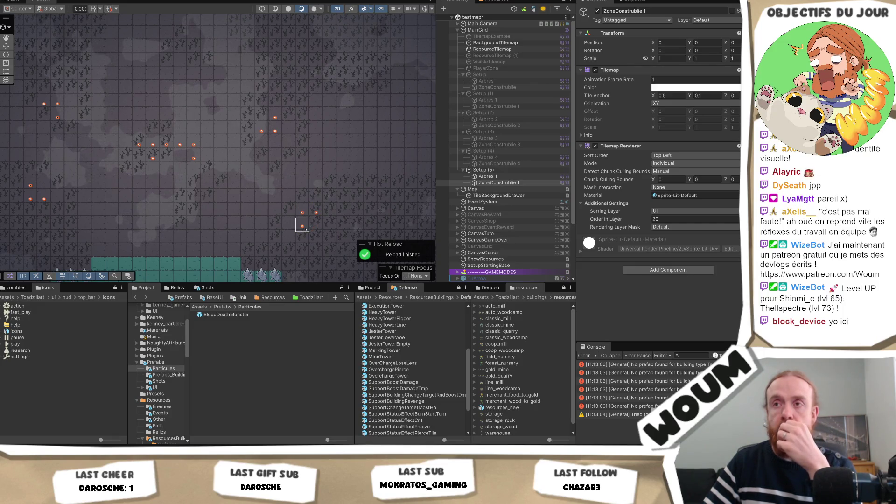
{"action": "left_click", "coordinate": [167, 186]}
{"action": "left_click_drag", "start_coordinate": [175, 182], "coordinate": [197, 178]}
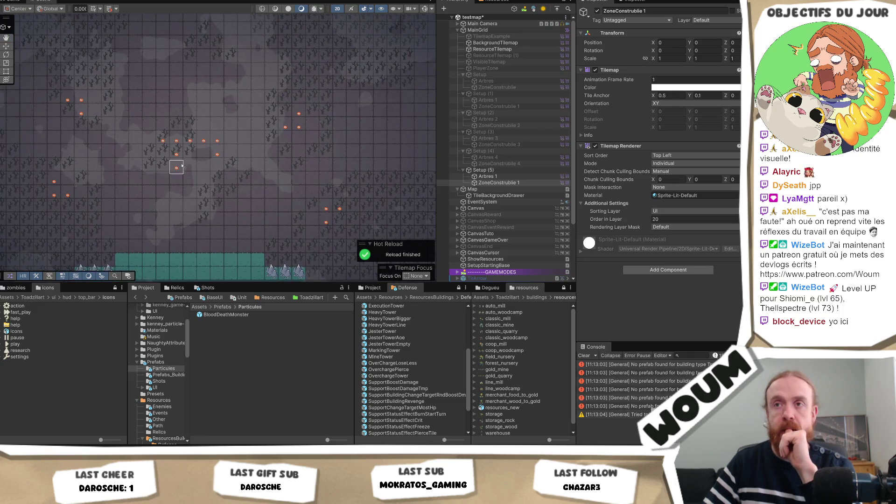
{"action": "left_click", "coordinate": [174, 168]}
{"action": "left_click", "coordinate": [215, 167]}
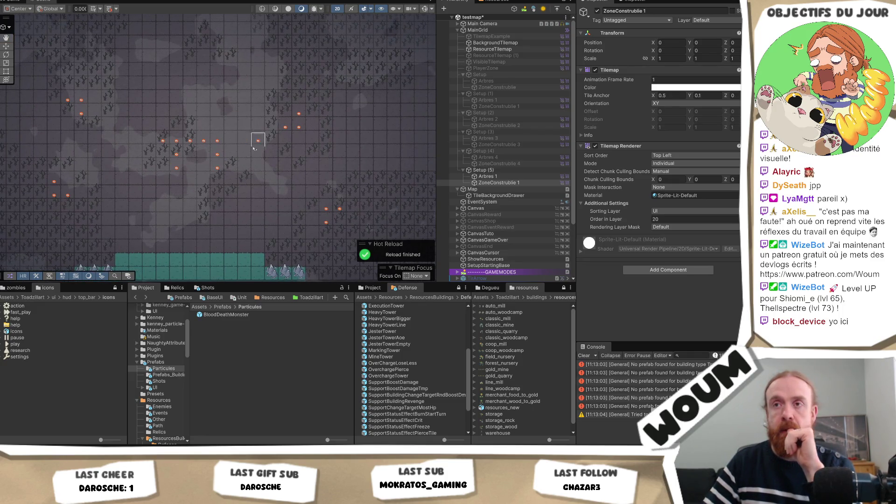
{"action": "mouse_move", "coordinate": [229, 105]}
{"action": "left_mouse_down"}
{"action": "mouse_move", "coordinate": [254, 156]}
{"action": "mouse_move", "coordinate": [246, 138]}
{"action": "mouse_move", "coordinate": [210, 144]}
{"action": "mouse_move", "coordinate": [197, 135]}
{"action": "mouse_move", "coordinate": [197, 121]}
{"action": "left_mouse_up"}
{"action": "left_click", "coordinate": [494, 177]}
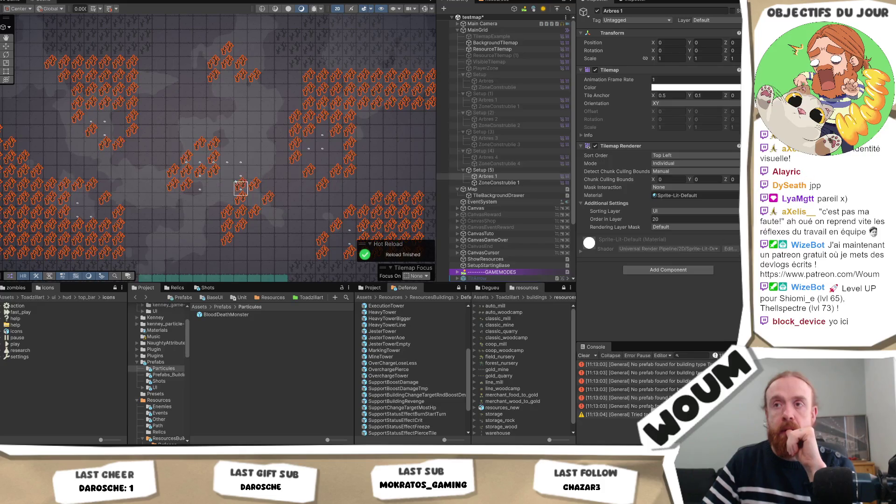
Paint extra tree tiles on Setup (5)'s Arbres 1 near the centre and upper centre.
{"action": "mouse_move", "coordinate": [224, 175]}
{"action": "left_mouse_down"}
{"action": "mouse_move", "coordinate": [228, 183]}
{"action": "mouse_move", "coordinate": [254, 170]}
{"action": "mouse_move", "coordinate": [248, 149]}
{"action": "mouse_move", "coordinate": [214, 137]}
{"action": "mouse_move", "coordinate": [220, 147]}
{"action": "mouse_move", "coordinate": [176, 154]}
{"action": "left_mouse_up"}
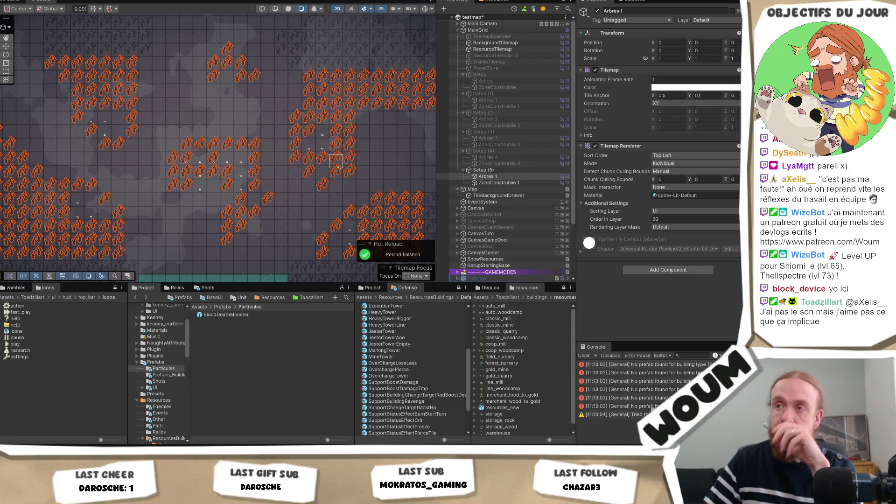
{"action": "left_click_drag", "start_coordinate": [348, 190], "coordinate": [326, 175]}
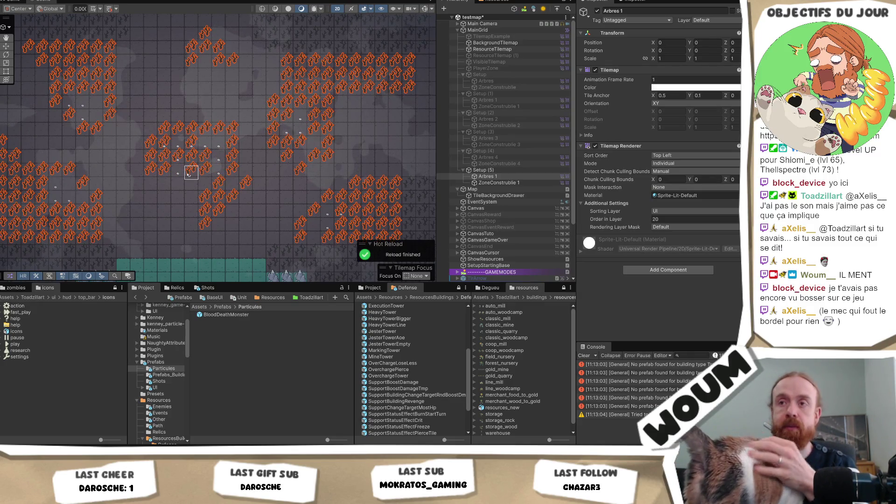
{"action": "left_click", "coordinate": [178, 186]}
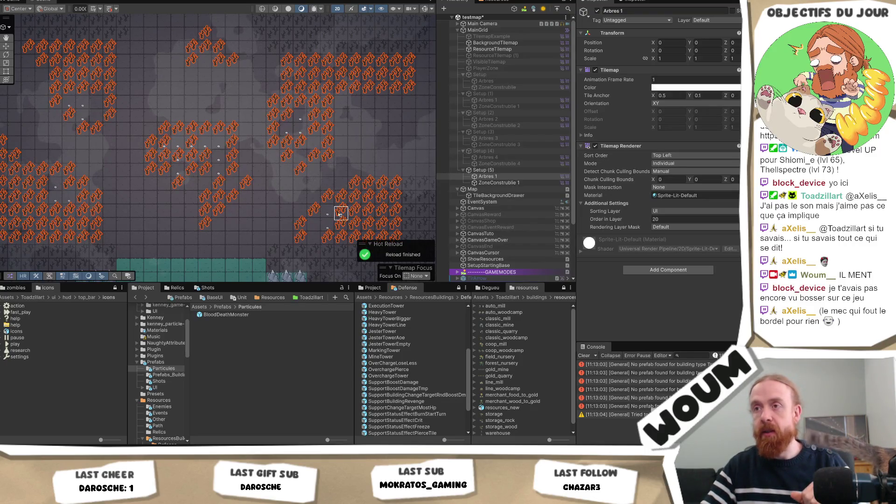
{"action": "scroll", "coordinate": [230, 228], "scroll_direction": "down", "scroll_amount": 2}
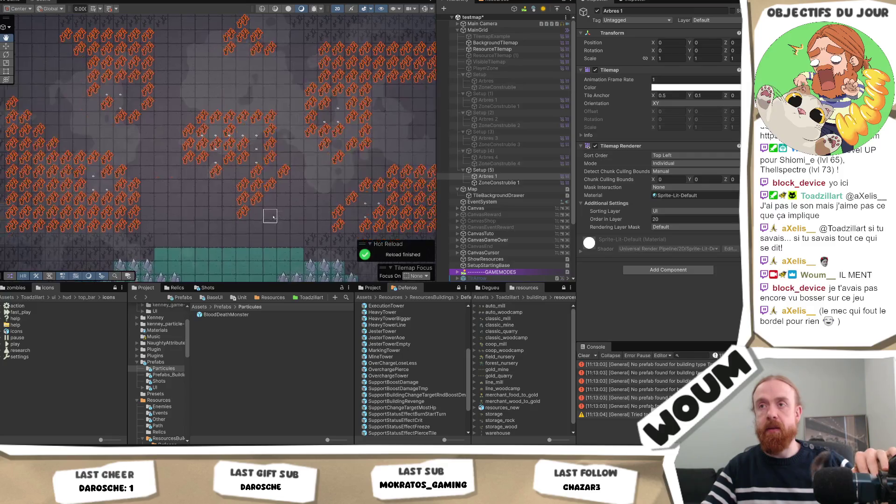
{"action": "scroll", "coordinate": [187, 224], "scroll_direction": "up", "scroll_amount": 2}
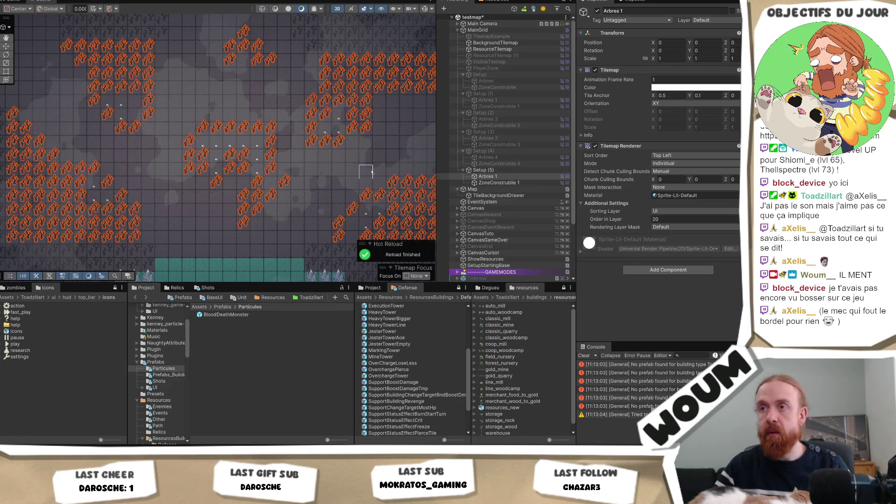
{"action": "left_click_drag", "start_coordinate": [367, 170], "coordinate": [334, 184]}
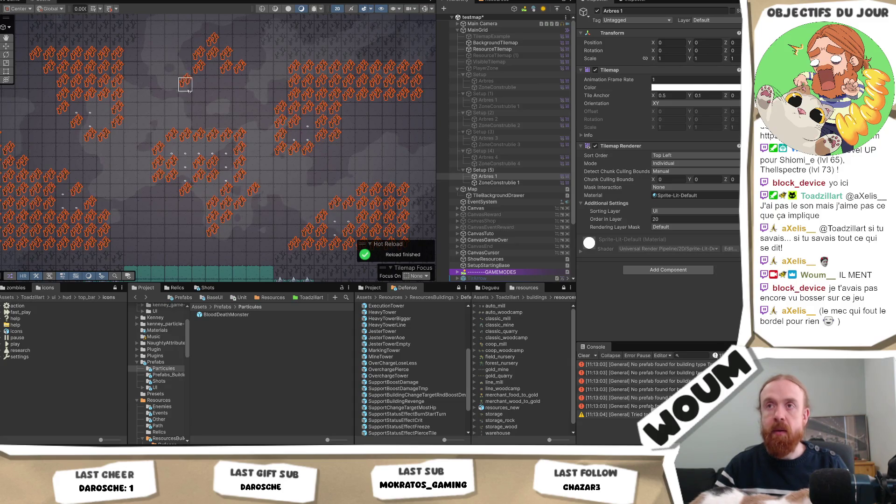
{"action": "scroll", "coordinate": [196, 84], "scroll_direction": "up", "scroll_amount": 5}
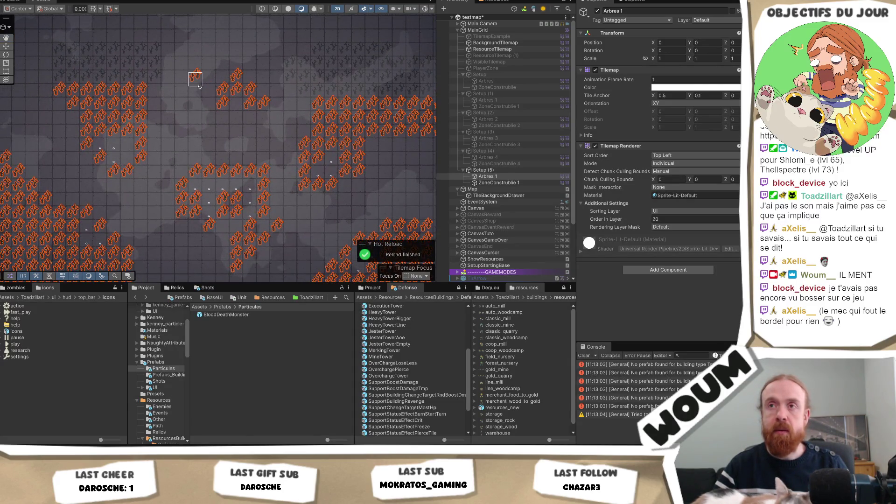
{"action": "left_click", "coordinate": [194, 88]}
{"action": "left_click", "coordinate": [208, 76]}
{"action": "left_click", "coordinate": [222, 79]}
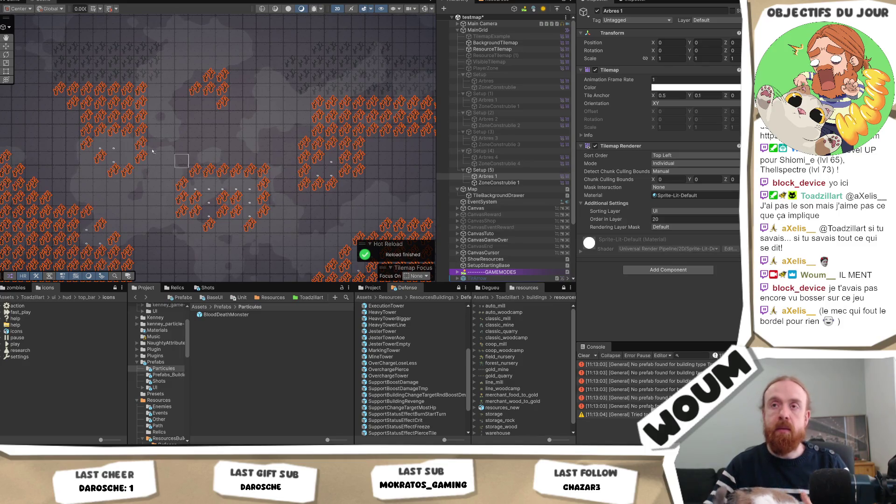
Pan across Setup (5)'s tree map to review the teal grass area and tree clusters.
{"action": "mouse_move", "coordinate": [154, 148]}
{"action": "left_mouse_down"}
{"action": "mouse_move", "coordinate": [180, 126]}
{"action": "mouse_move", "coordinate": [159, 148]}
{"action": "left_mouse_up"}
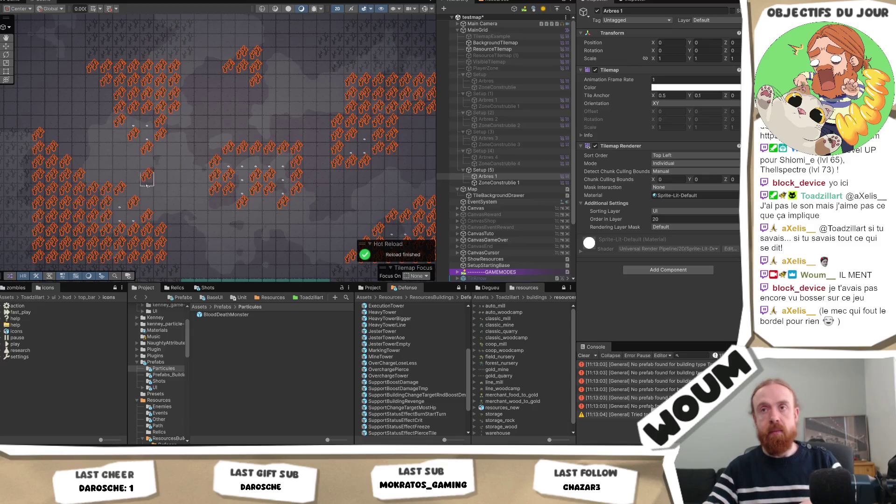
{"action": "left_click_drag", "start_coordinate": [201, 180], "coordinate": [220, 140]}
{"action": "mouse_move", "coordinate": [276, 191]}
{"action": "left_mouse_down"}
{"action": "mouse_move", "coordinate": [221, 187]}
{"action": "mouse_move", "coordinate": [206, 154]}
{"action": "mouse_move", "coordinate": [220, 174]}
{"action": "left_mouse_up"}
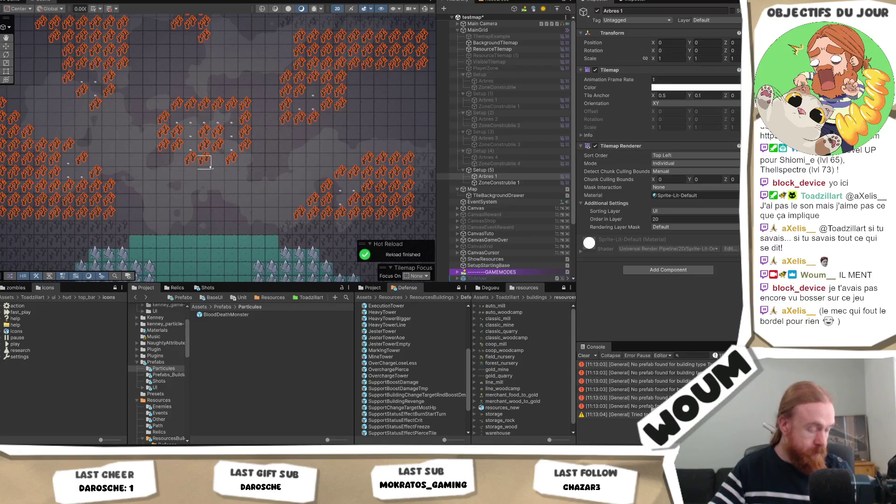
{"action": "left_click_drag", "start_coordinate": [245, 172], "coordinate": [270, 188]}
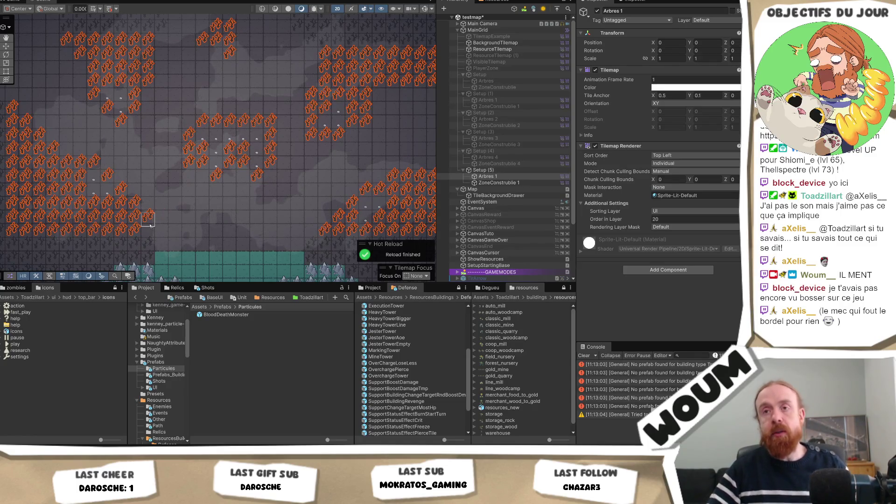
{"action": "left_click_drag", "start_coordinate": [204, 237], "coordinate": [220, 121]}
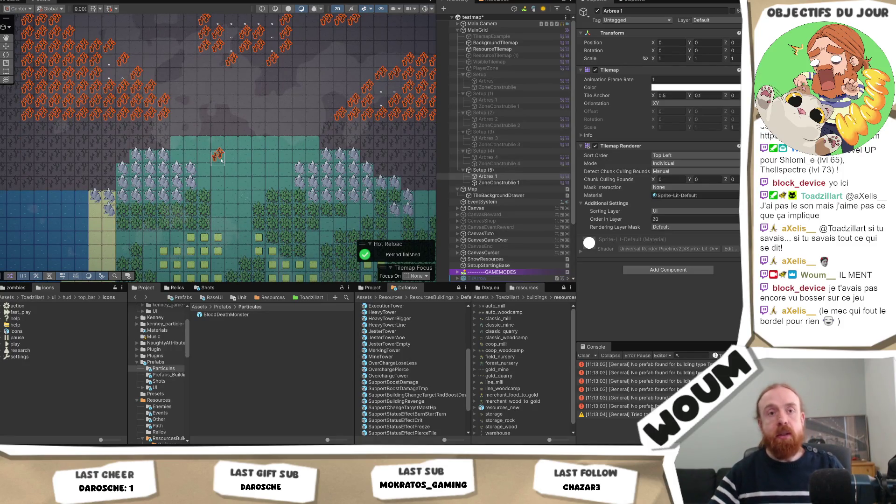
{"action": "left_click_drag", "start_coordinate": [206, 77], "coordinate": [241, 197]}
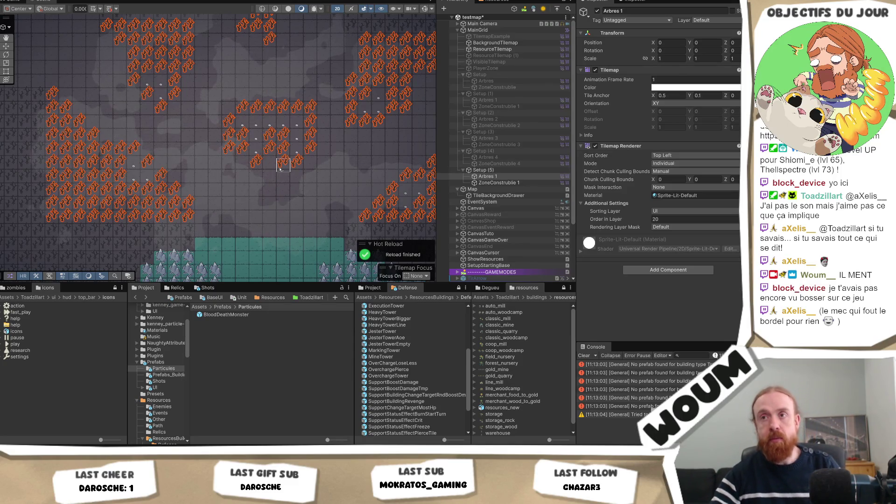
{"action": "left_click_drag", "start_coordinate": [270, 191], "coordinate": [253, 220]}
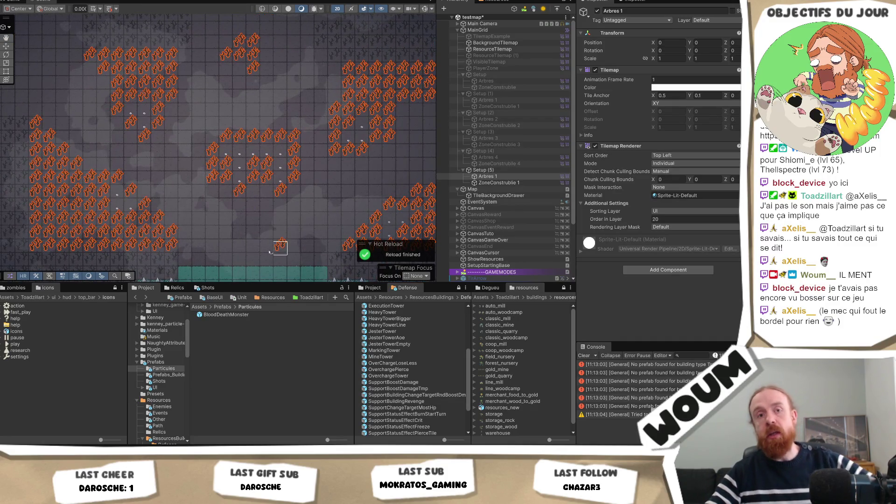
{"action": "left_click_drag", "start_coordinate": [278, 247], "coordinate": [238, 229]}
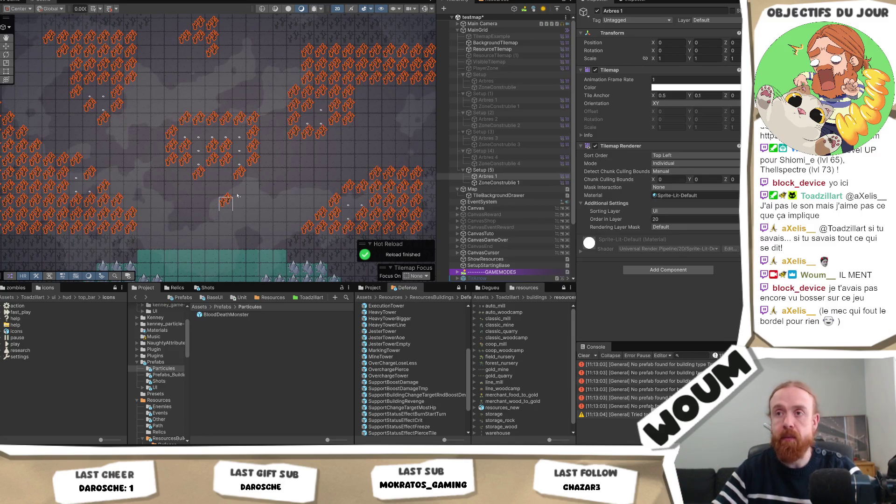
{"action": "mouse_move", "coordinate": [273, 220]}
{"action": "left_mouse_down"}
{"action": "mouse_move", "coordinate": [294, 255]}
{"action": "mouse_move", "coordinate": [251, 185]}
{"action": "left_mouse_up"}
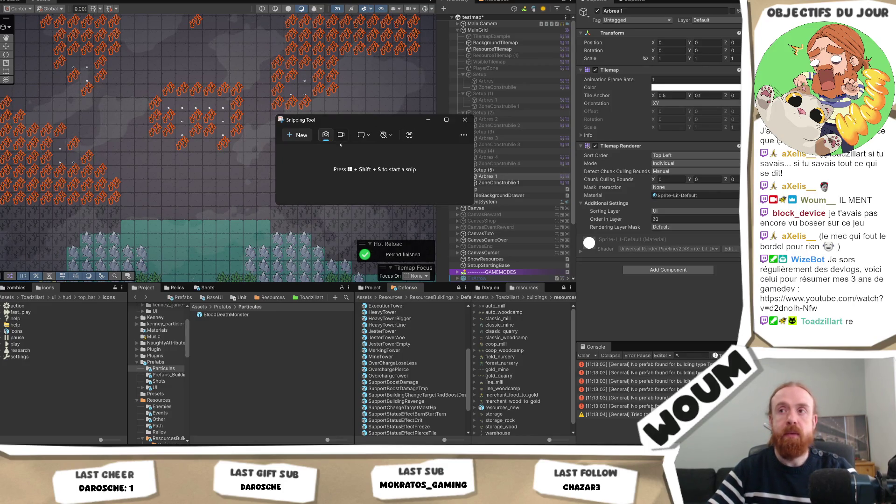
Snip the two cat-in-teacup comparison images and maximize the capture window.
{"action": "left_click", "coordinate": [304, 132]}
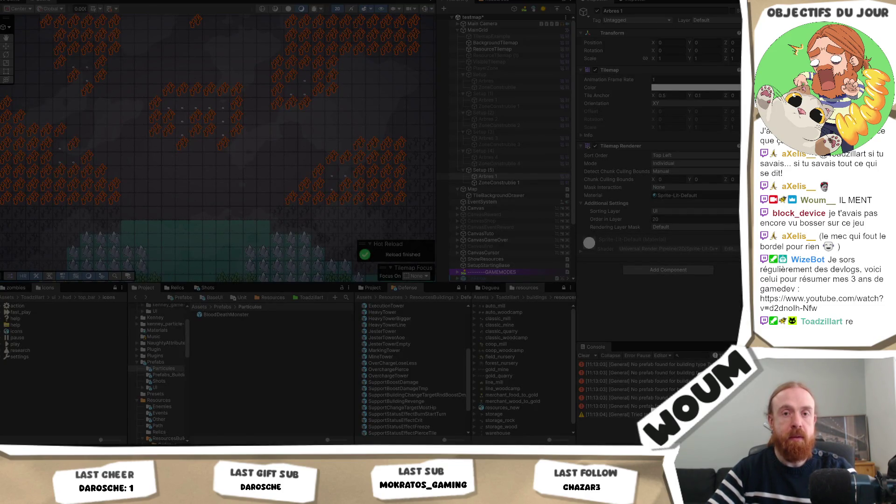
{"action": "left_click", "coordinate": [70, 114]}
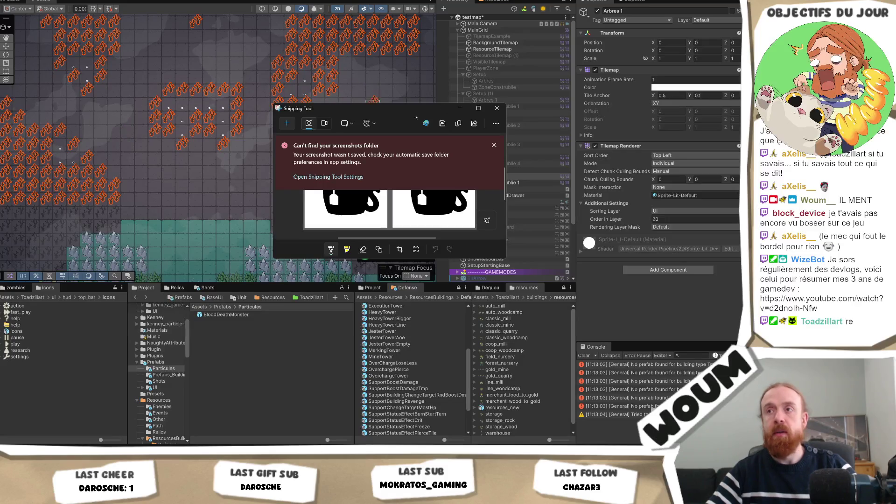
{"action": "left_click", "coordinate": [479, 109]}
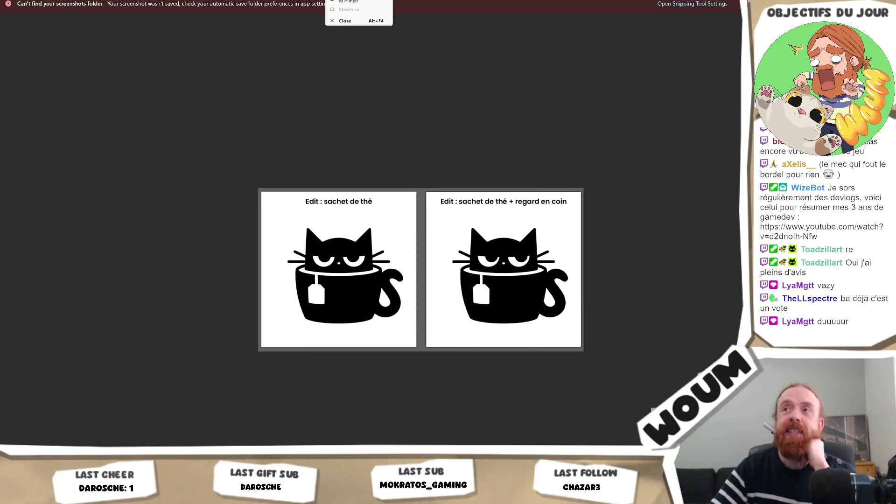
Draw red tally marks under the cat images, two left and one right, then return to Unity.
{"action": "left_click", "coordinate": [332, 4]}
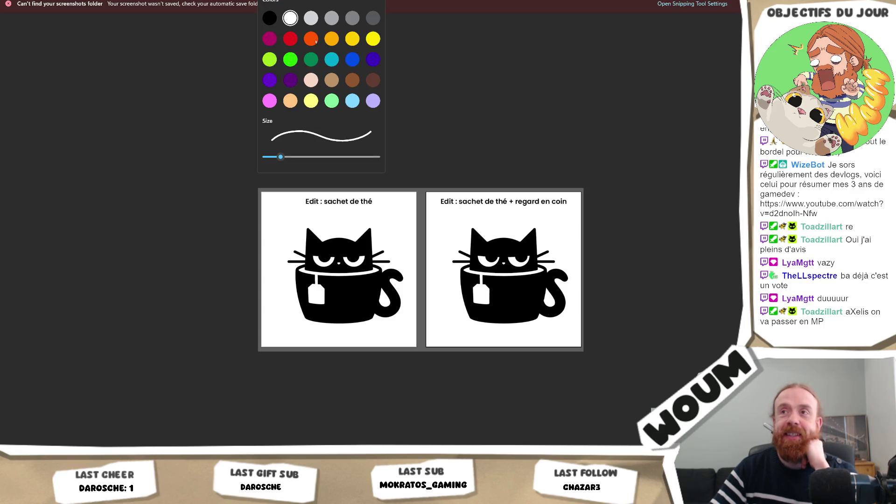
{"action": "left_click", "coordinate": [290, 39]}
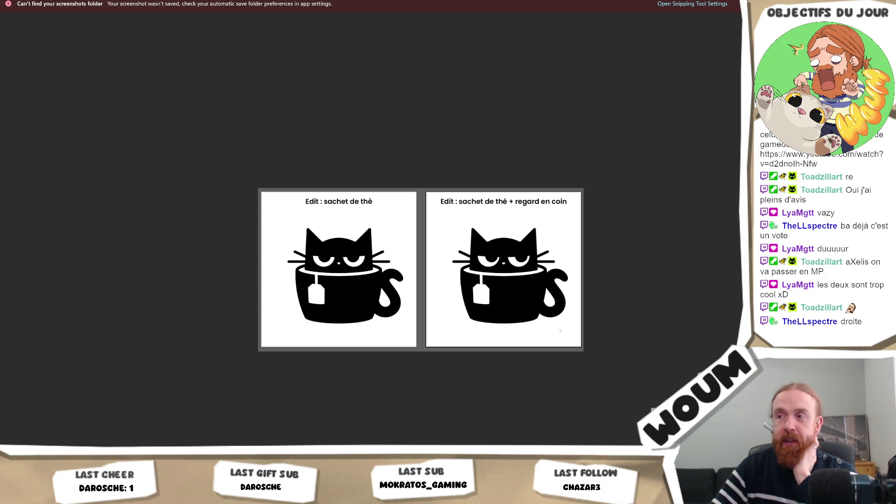
{"action": "left_click_drag", "start_coordinate": [556, 336], "coordinate": [559, 328]}
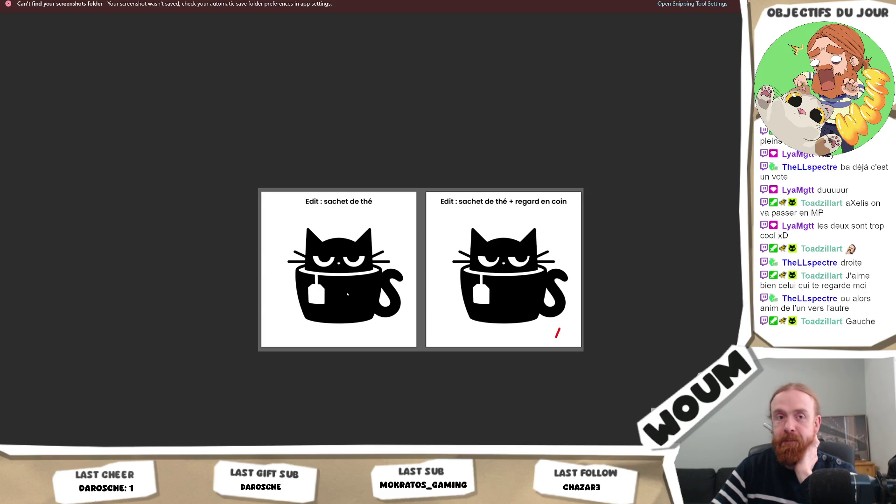
{"action": "left_click_drag", "start_coordinate": [404, 324], "coordinate": [405, 334]}
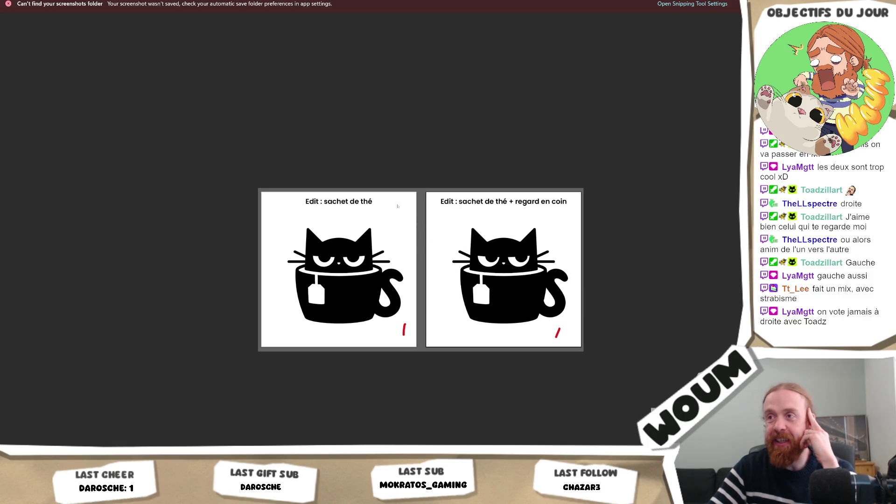
{"action": "left_click_drag", "start_coordinate": [413, 222], "coordinate": [411, 225]}
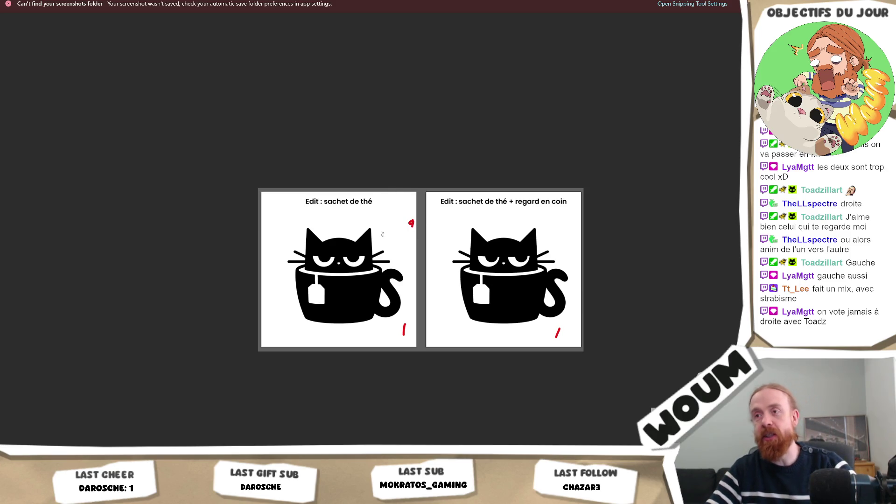
{"action": "left_click", "coordinate": [411, 222]}
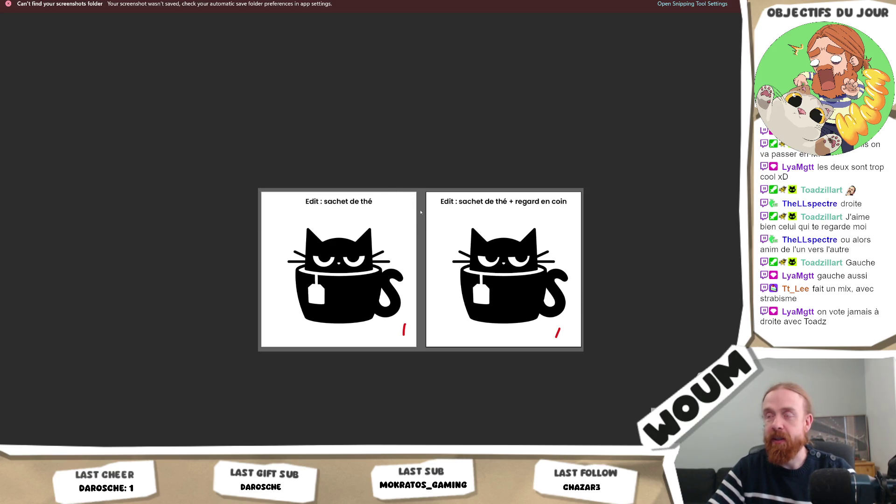
{"action": "left_click_drag", "start_coordinate": [425, 152], "coordinate": [426, 167]}
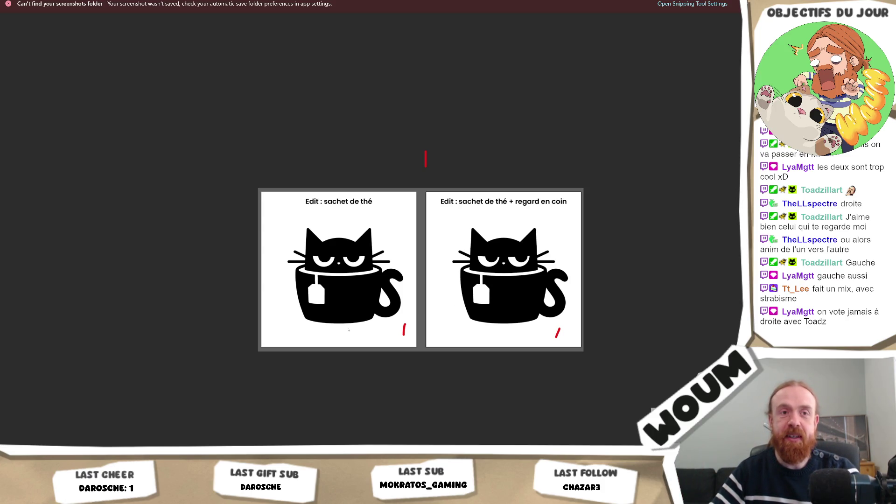
{"action": "left_click_drag", "start_coordinate": [396, 326], "coordinate": [395, 345]}
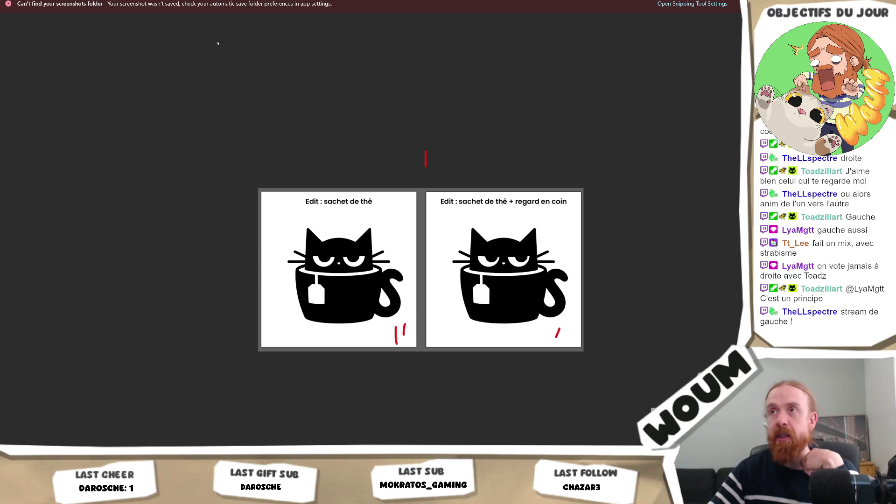
{"action": "key", "text": "alt+Tab"}
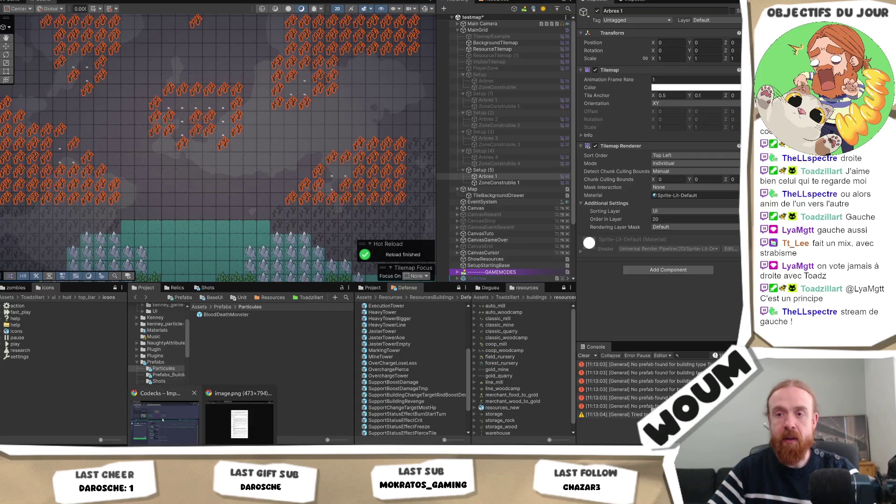
View the cat comparison page at 67% zoom, close Codecks' Card History, and return to Unity.
{"action": "left_click", "coordinate": [162, 420]}
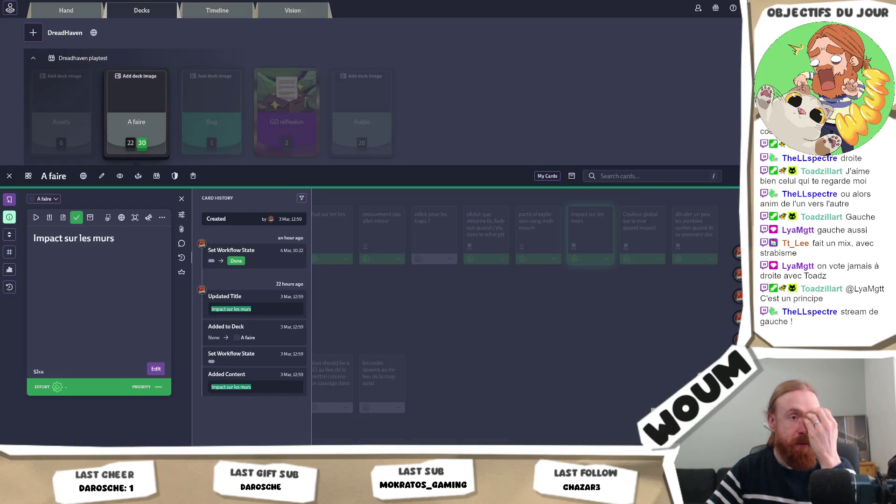
{"action": "key", "text": "alt+Tab"}
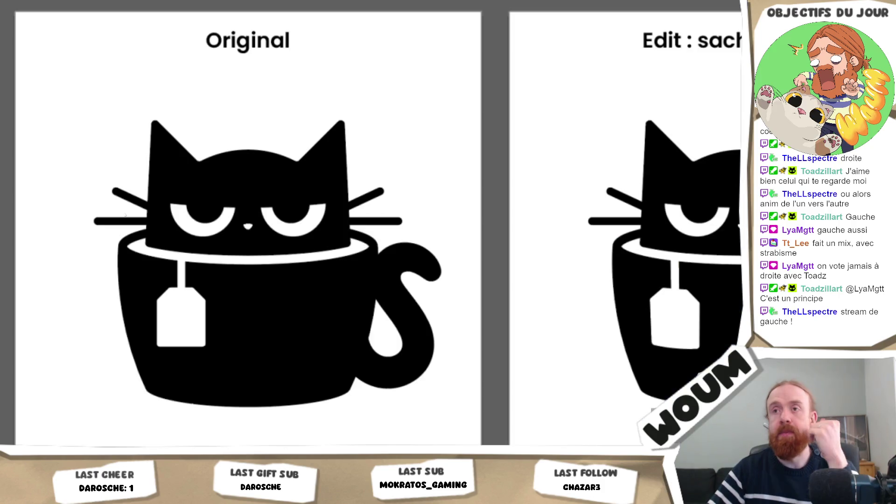
{"action": "key", "text": "ctrl+0"}
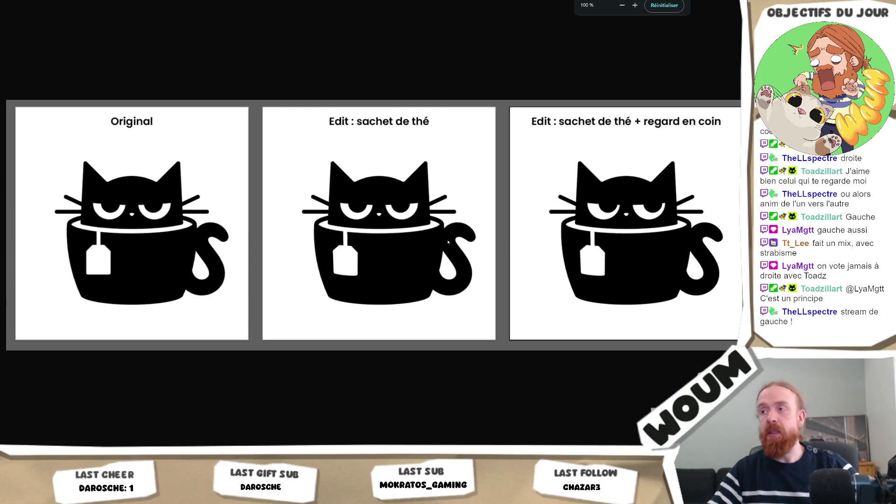
{"action": "key", "text": "ctrl+minus"}
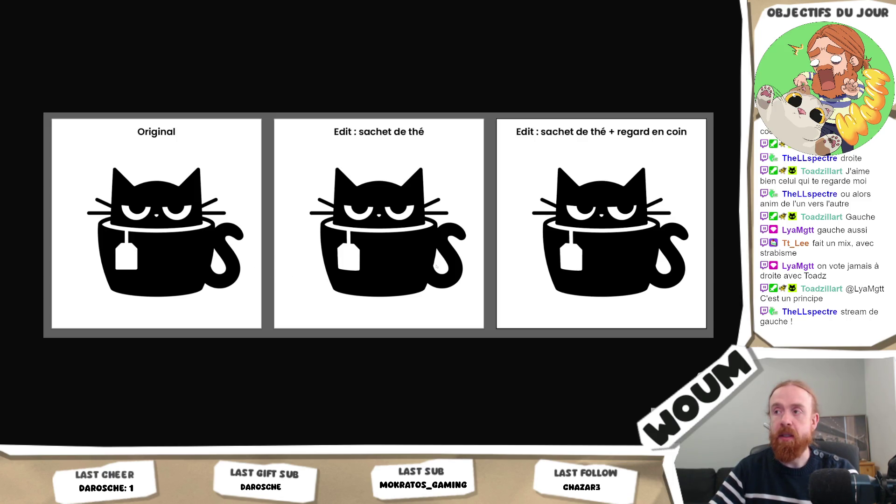
{"action": "key", "text": "ctrl+minus"}
{"action": "key", "text": "ctrl+minus"}
{"action": "key", "text": "ctrl+minus"}
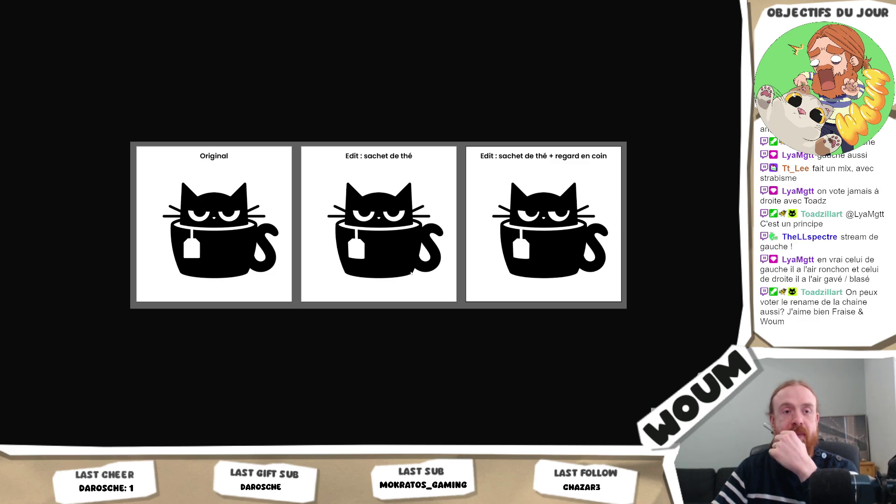
{"action": "scroll", "coordinate": [408, 279], "scroll_direction": "up", "scroll_amount": 1}
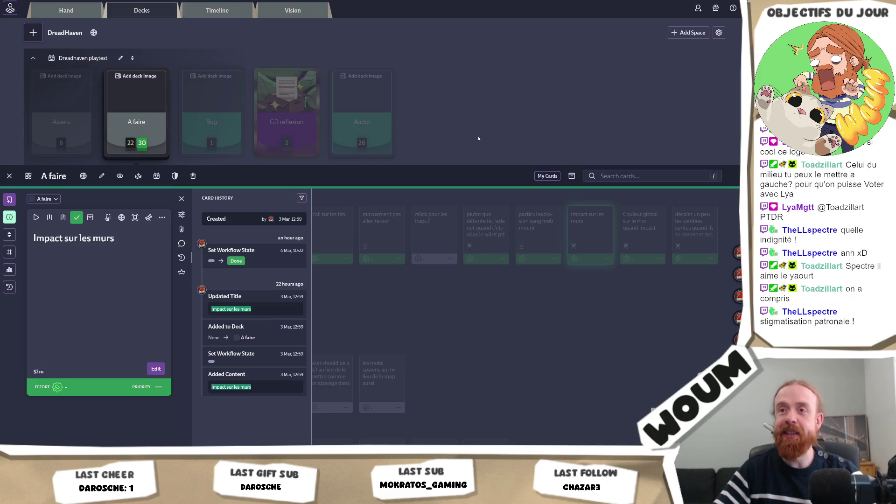
{"action": "left_click", "coordinate": [413, 270]}
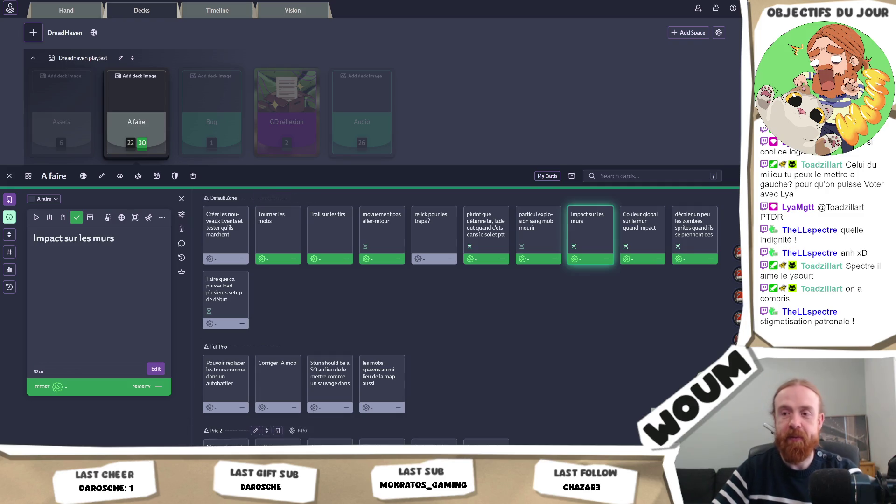
{"action": "key", "text": "alt+Tab"}
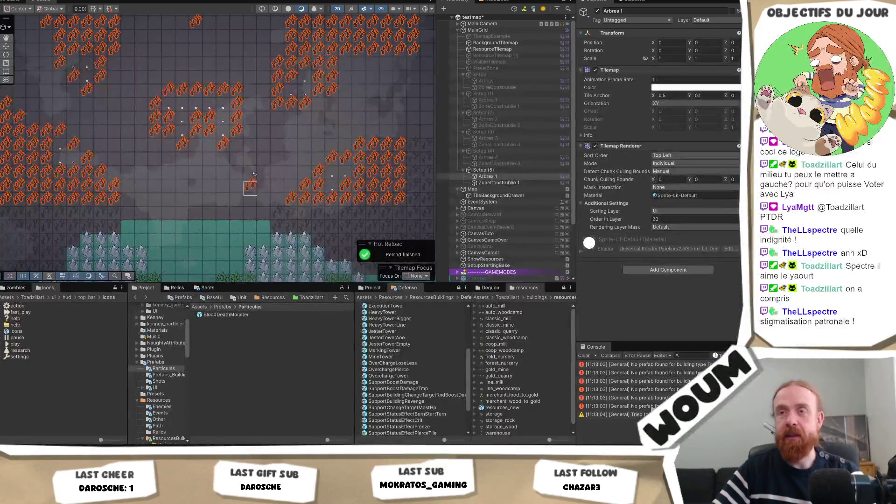
{"action": "left_click_drag", "start_coordinate": [264, 142], "coordinate": [274, 215]}
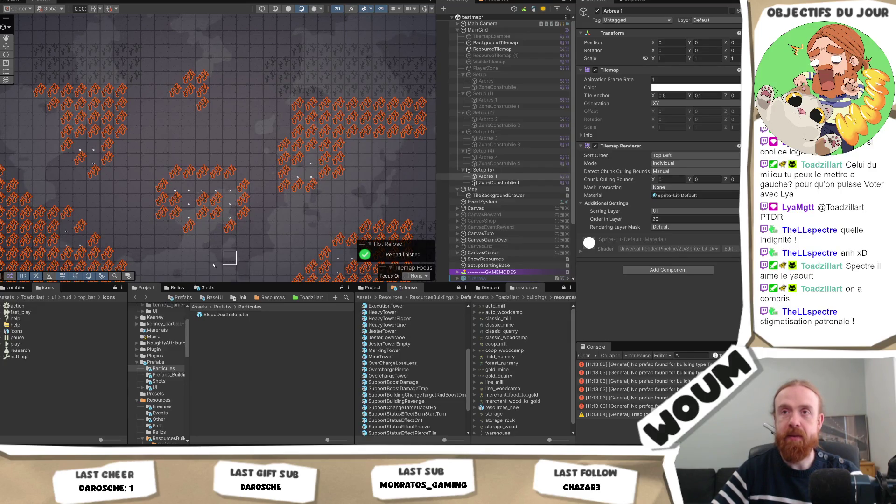
{"action": "mouse_move", "coordinate": [114, 174]}
{"action": "left_mouse_down"}
{"action": "mouse_move", "coordinate": [240, 146]}
{"action": "mouse_move", "coordinate": [177, 124]}
{"action": "left_mouse_up"}
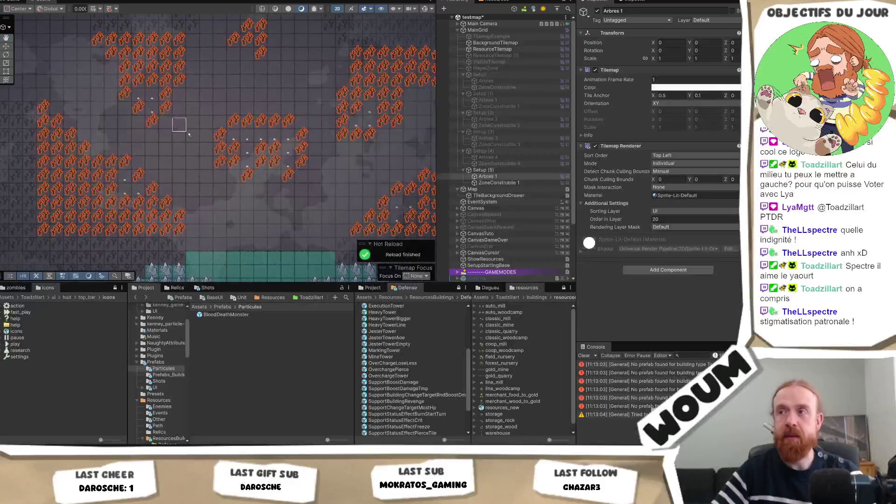